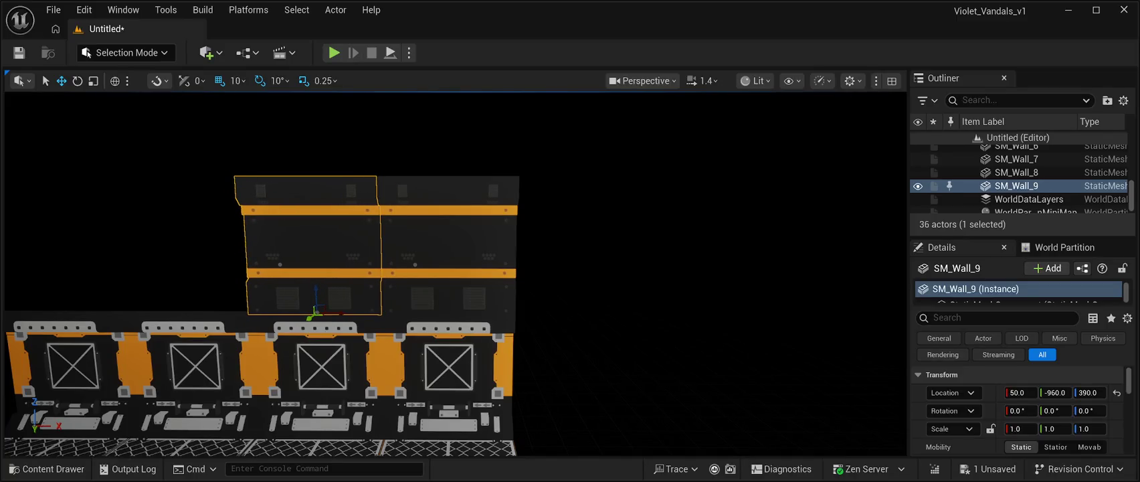
- Duplicate the upper wall panel twice and slide the copies left, the last to X -750
{"action": "key", "text": "f"}
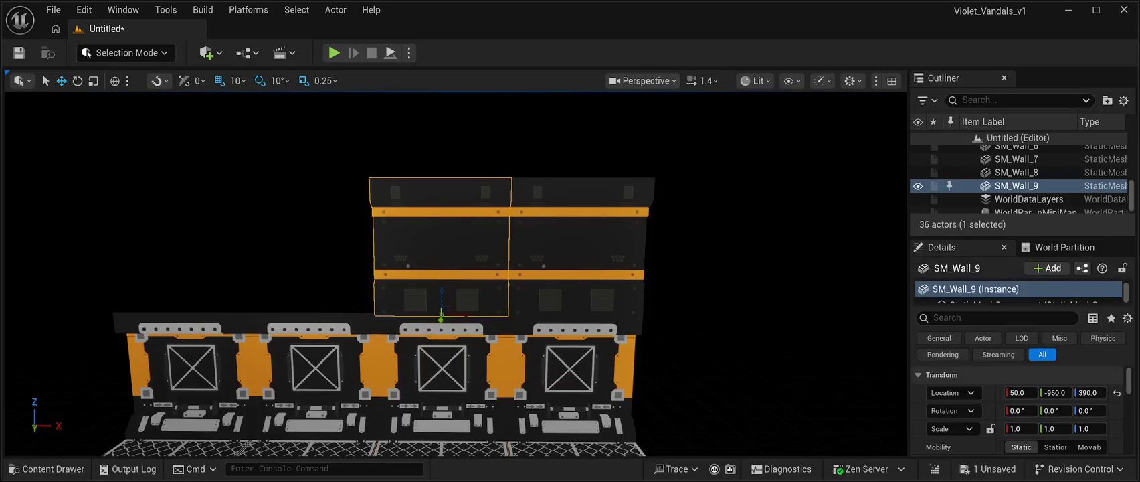
{"action": "key", "text": "ctrl+d"}
{"action": "left_click_drag", "start_coordinate": [466, 315], "coordinate": [329, 295]}
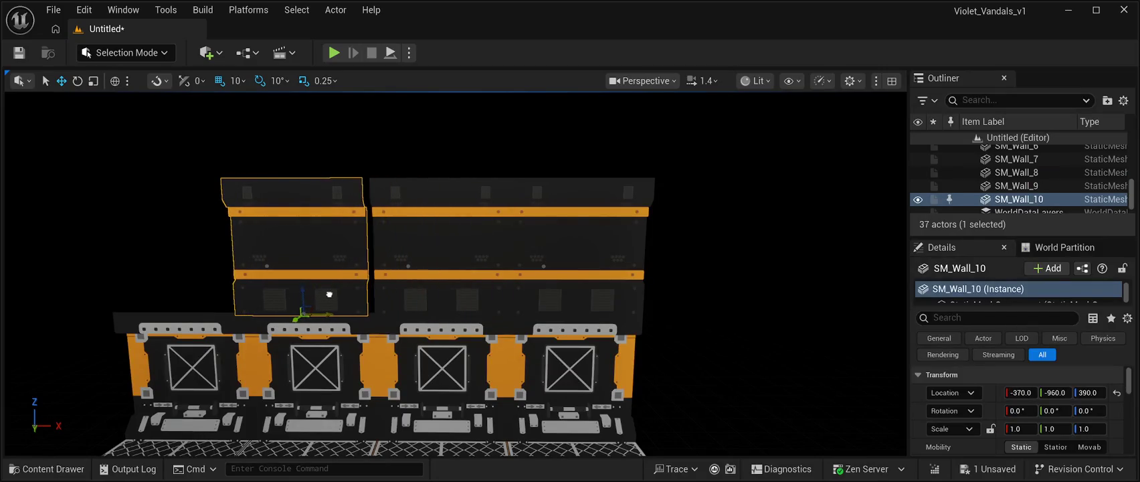
{"action": "key", "text": "f"}
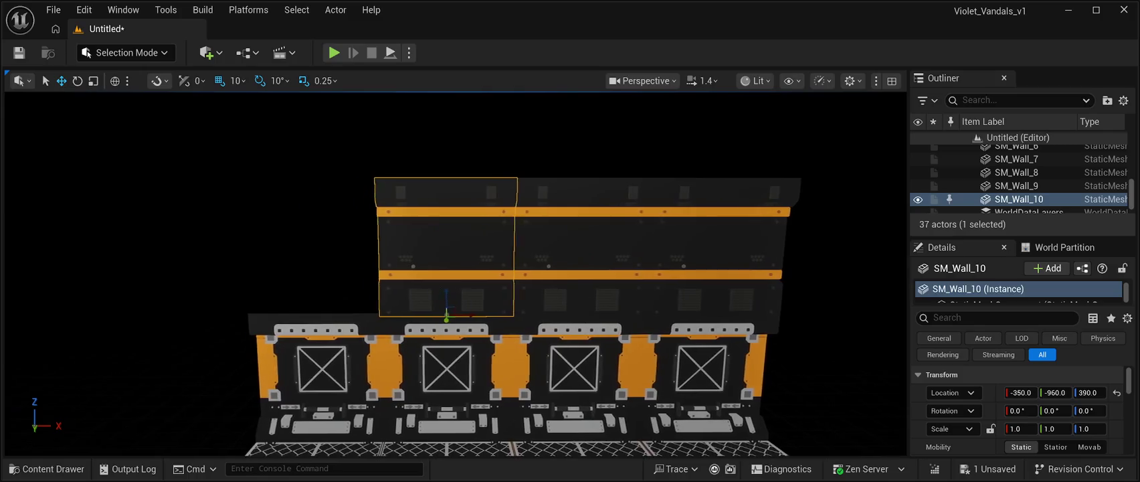
{"action": "key", "text": "ctrl+d"}
{"action": "left_click_drag", "start_coordinate": [475, 310], "coordinate": [341, 310]}
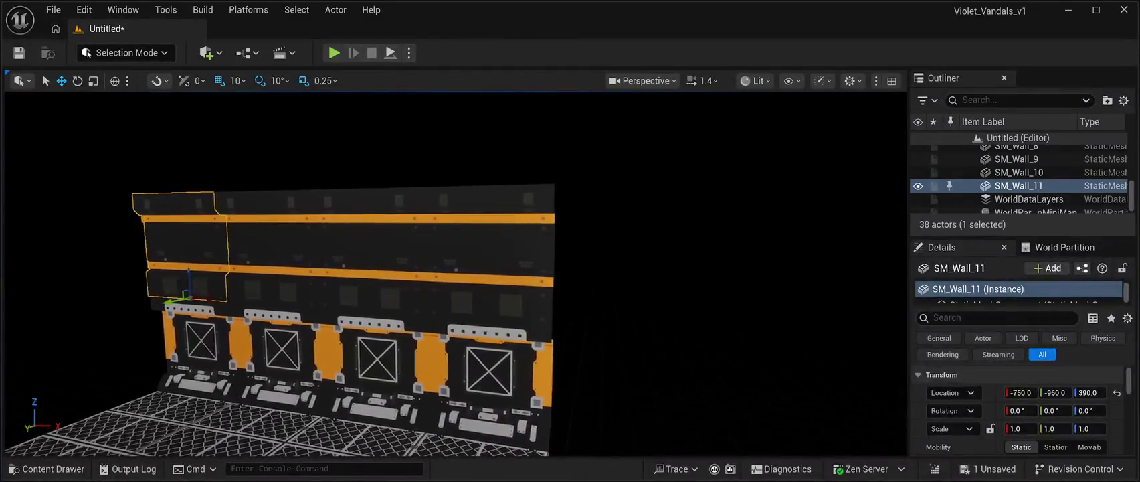
{"action": "key", "text": "Escape"}
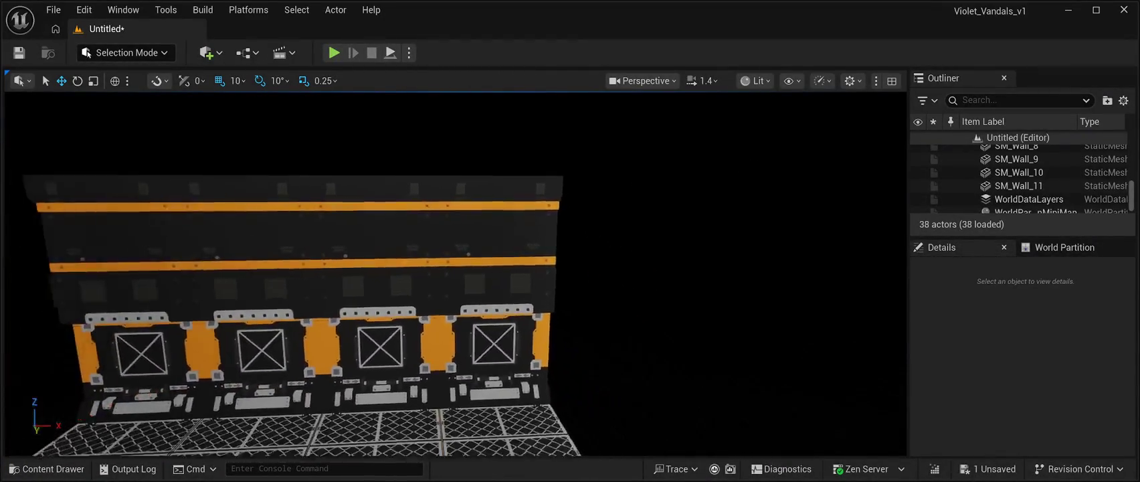
- Copy the four upper wall panels to Y -420 and rotate the copies 180° about Z
{"action": "left_click", "coordinate": [493, 241]}
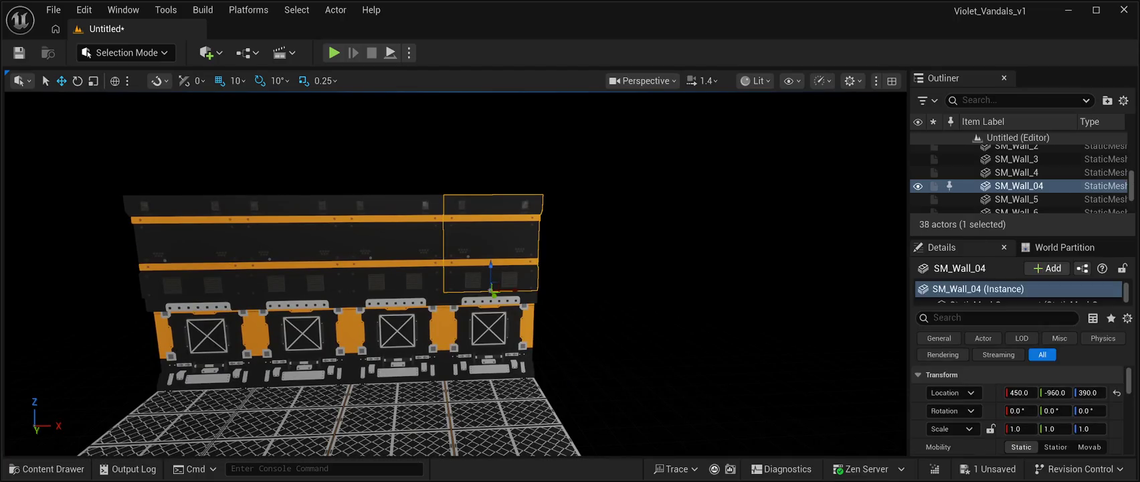
{"action": "left_click", "coordinate": [393, 241], "text": "ctrl"}
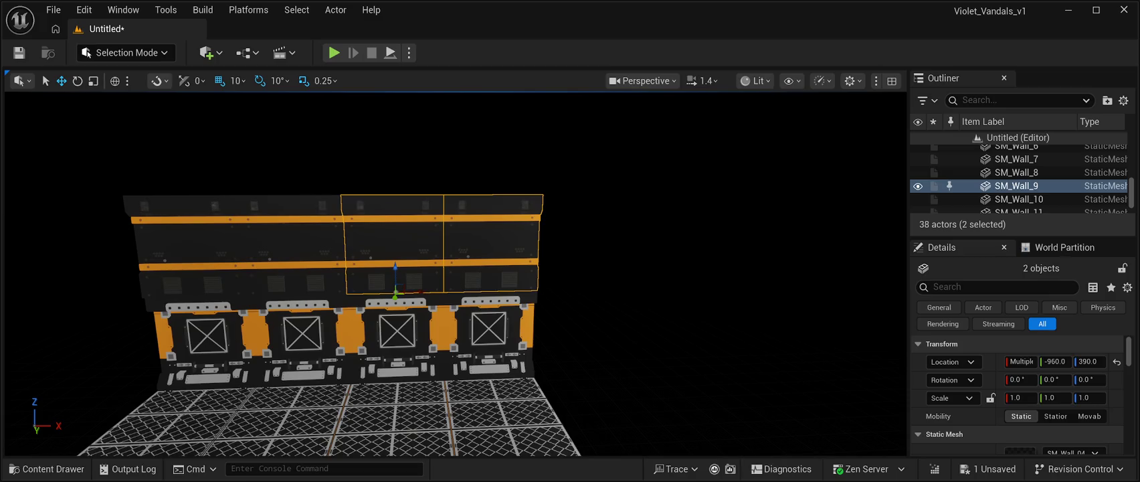
{"action": "left_click", "coordinate": [184, 244], "text": "ctrl"}
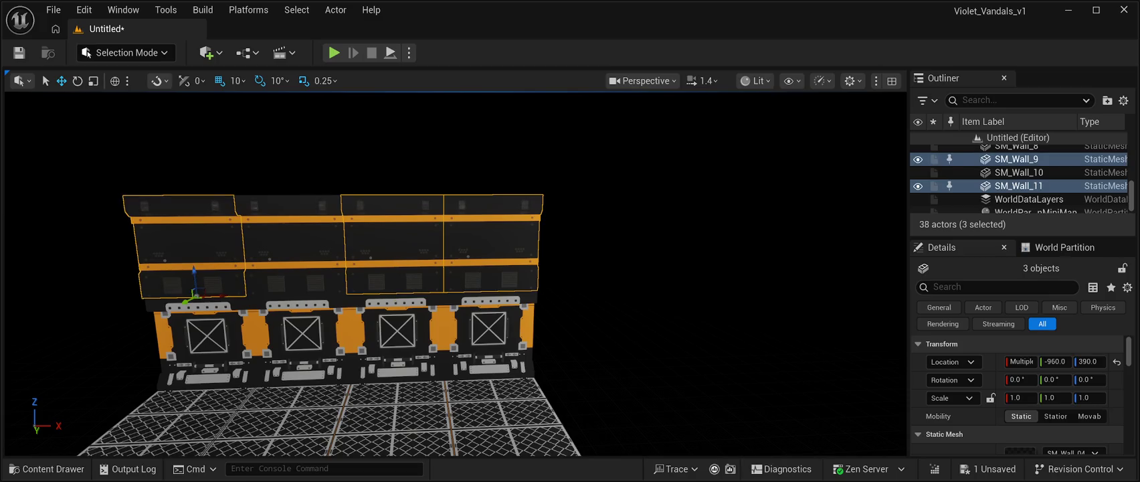
{"action": "left_click", "coordinate": [292, 244], "text": "ctrl"}
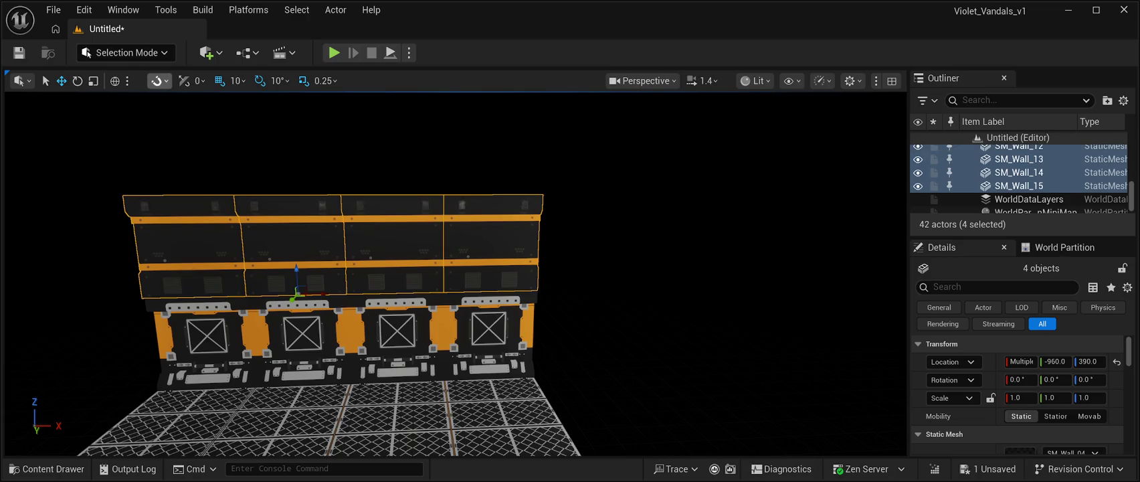
{"action": "left_click_drag", "start_coordinate": [293, 298], "coordinate": [245, 344]}
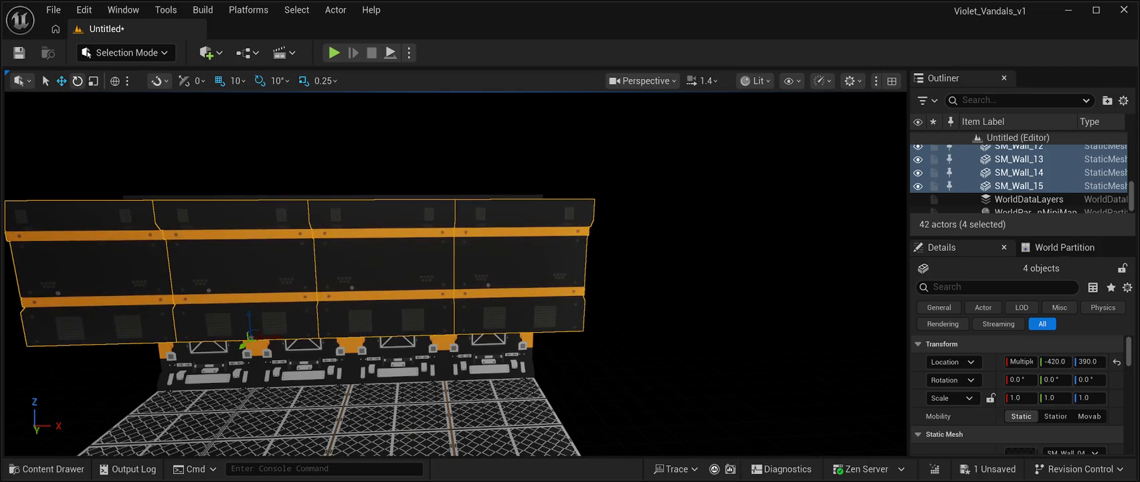
{"action": "left_click_drag", "start_coordinate": [290, 335], "coordinate": [201, 343]}
{"action": "left_click_drag", "start_coordinate": [669, 301], "coordinate": [639, 251]}
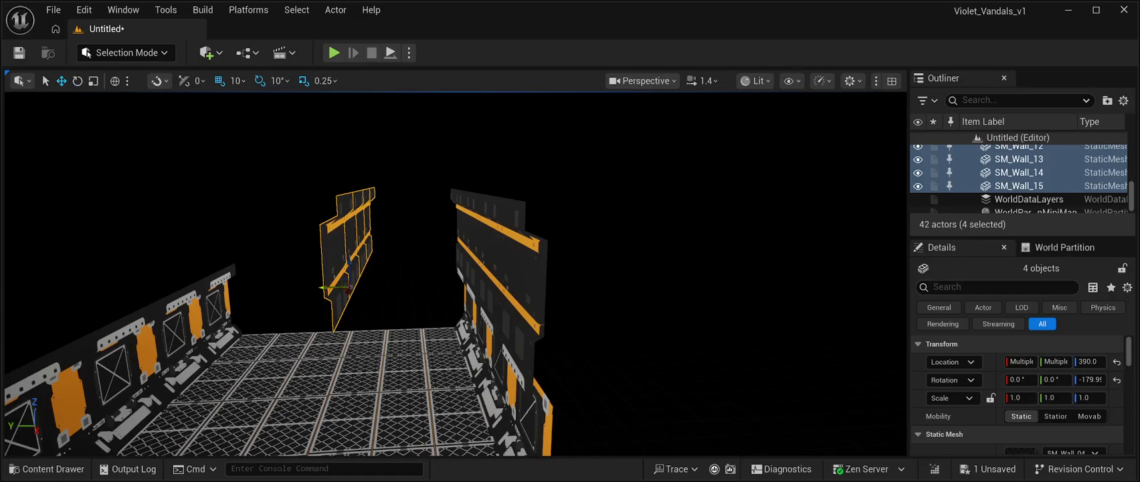
- Move the four copied panels onto the top of the opposite wall, aligned, then deselect them
{"action": "mouse_move", "coordinate": [327, 290]}
{"action": "left_mouse_down"}
{"action": "mouse_move", "coordinate": [85, 270]}
{"action": "mouse_move", "coordinate": [119, 285]}
{"action": "mouse_move", "coordinate": [108, 281]}
{"action": "left_mouse_up"}
{"action": "key", "text": "f"}
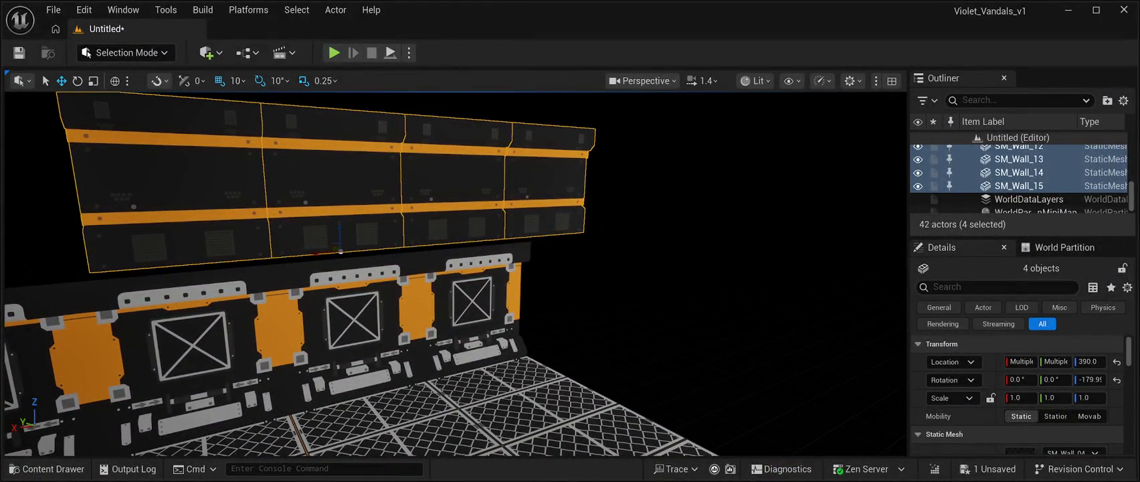
{"action": "left_click_drag", "start_coordinate": [455, 274], "coordinate": [515, 274]}
{"action": "mouse_move", "coordinate": [412, 218]}
{"action": "left_mouse_down"}
{"action": "mouse_move", "coordinate": [424, 216]}
{"action": "mouse_move", "coordinate": [355, 207]}
{"action": "mouse_move", "coordinate": [348, 184]}
{"action": "left_mouse_up"}
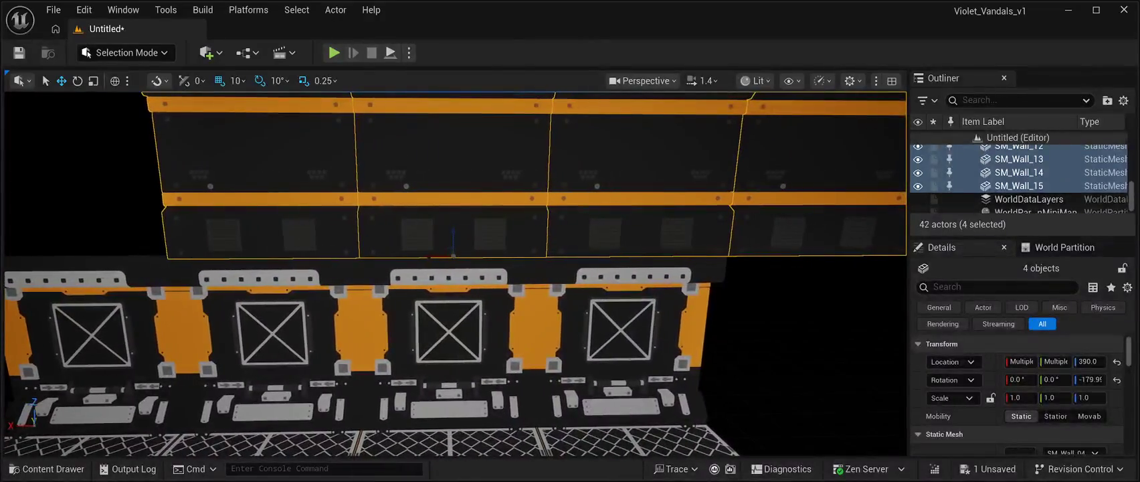
{"action": "mouse_move", "coordinate": [429, 256]}
{"action": "left_mouse_down"}
{"action": "mouse_move", "coordinate": [237, 252]}
{"action": "mouse_move", "coordinate": [321, 308]}
{"action": "mouse_move", "coordinate": [322, 295]}
{"action": "left_mouse_up"}
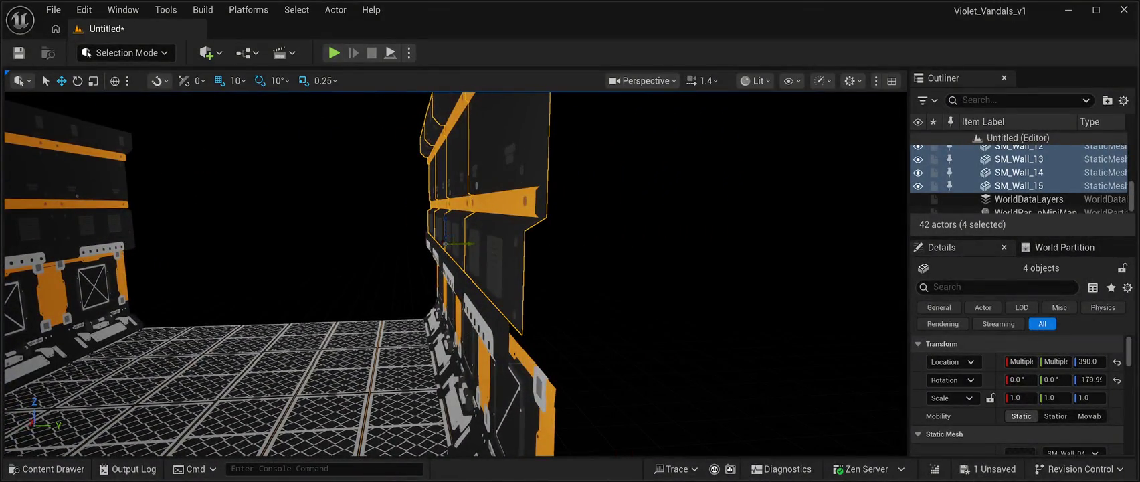
{"action": "left_click_drag", "start_coordinate": [470, 246], "coordinate": [466, 246]}
{"action": "key", "text": "f"}
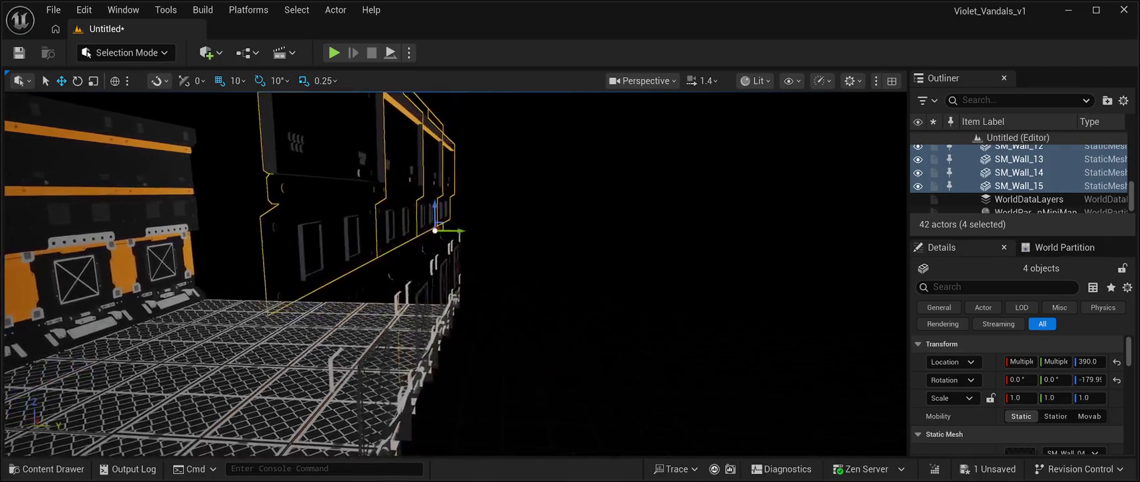
{"action": "scroll", "coordinate": [455, 274], "scroll_direction": "down", "scroll_amount": 10}
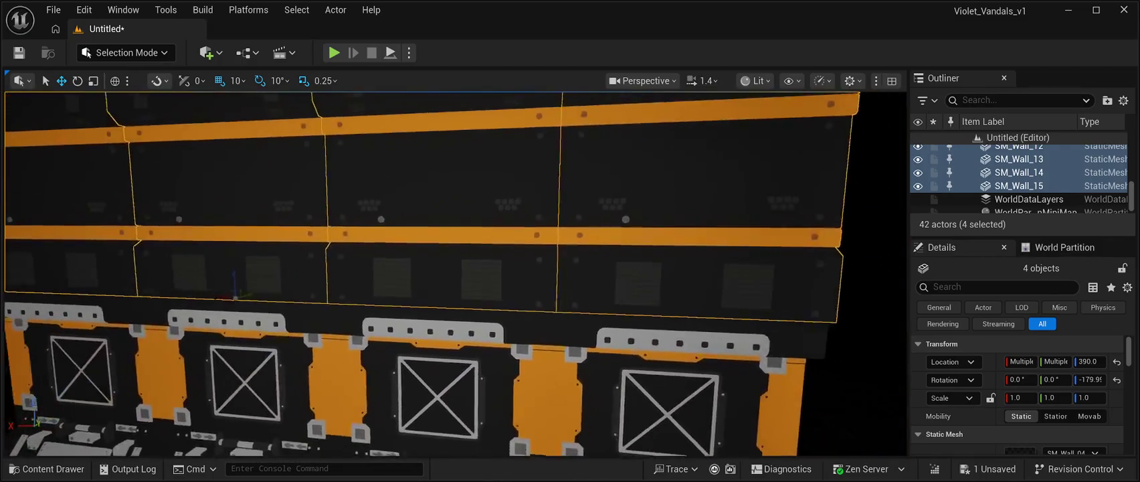
{"action": "key", "text": "f"}
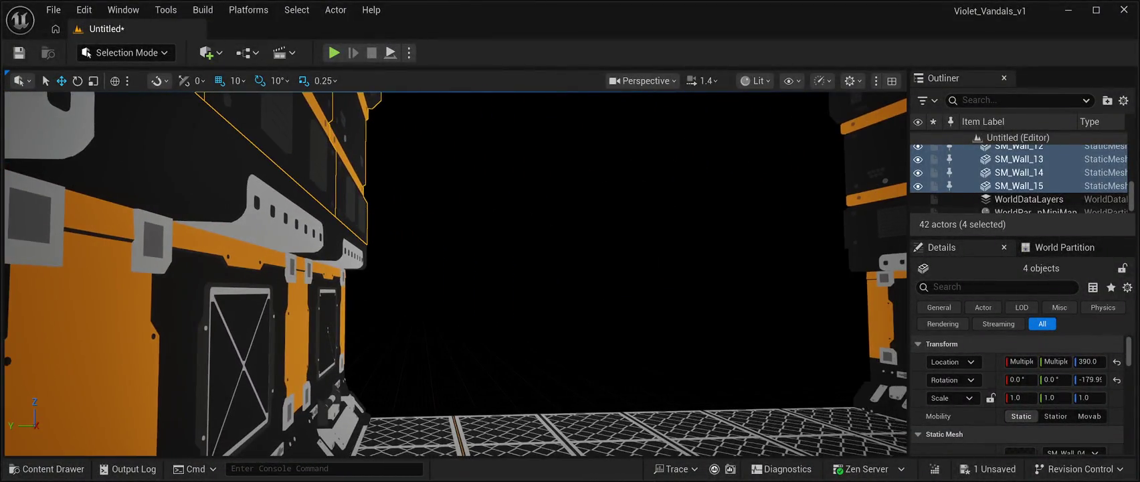
{"action": "key", "text": "Escape"}
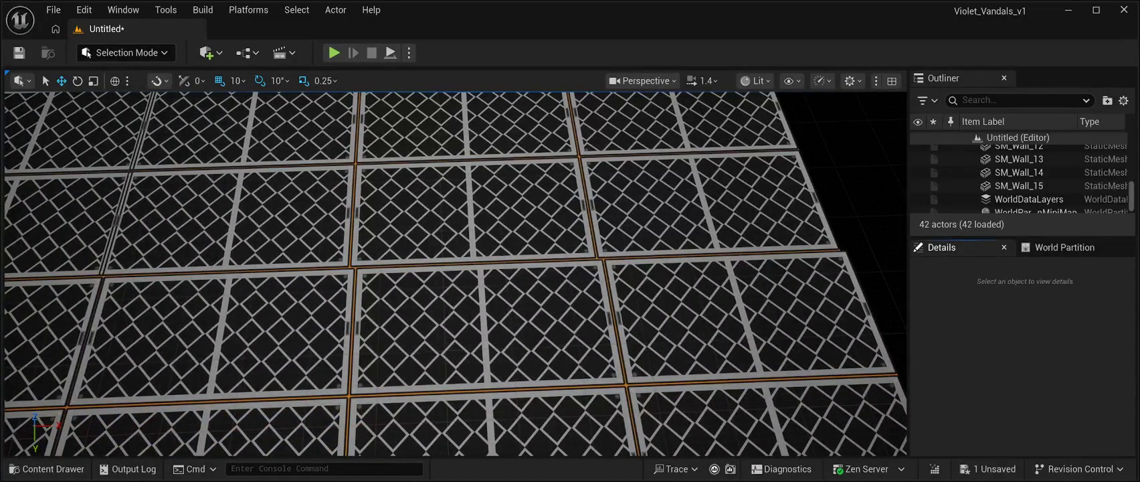
- Nudge the first floor tiles by the wall, including A23, 10 units along X
{"action": "left_click", "coordinate": [472, 208]}
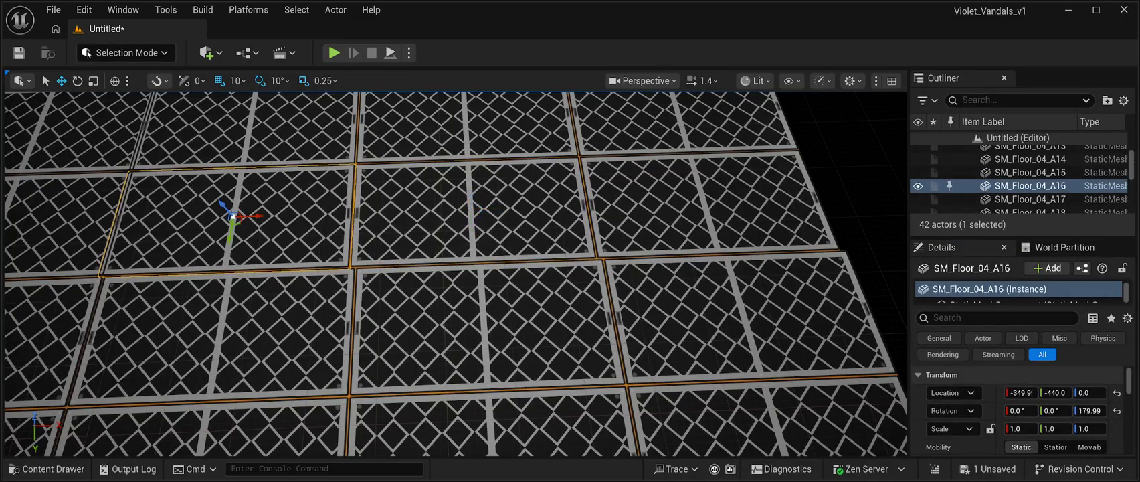
{"action": "left_click_drag", "start_coordinate": [259, 216], "coordinate": [268, 214]}
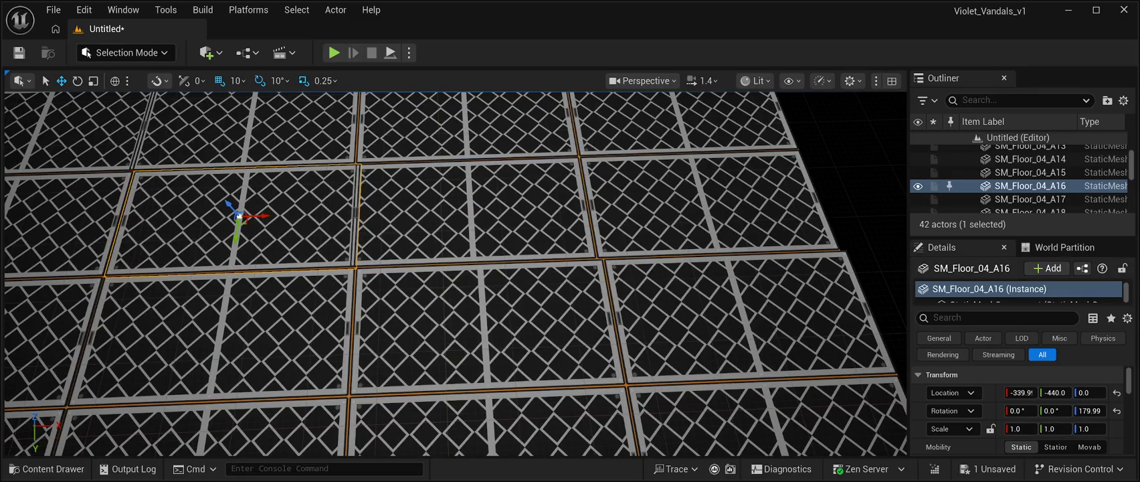
{"action": "key", "text": "ctrl+z"}
{"action": "key", "text": "ctrl+z"}
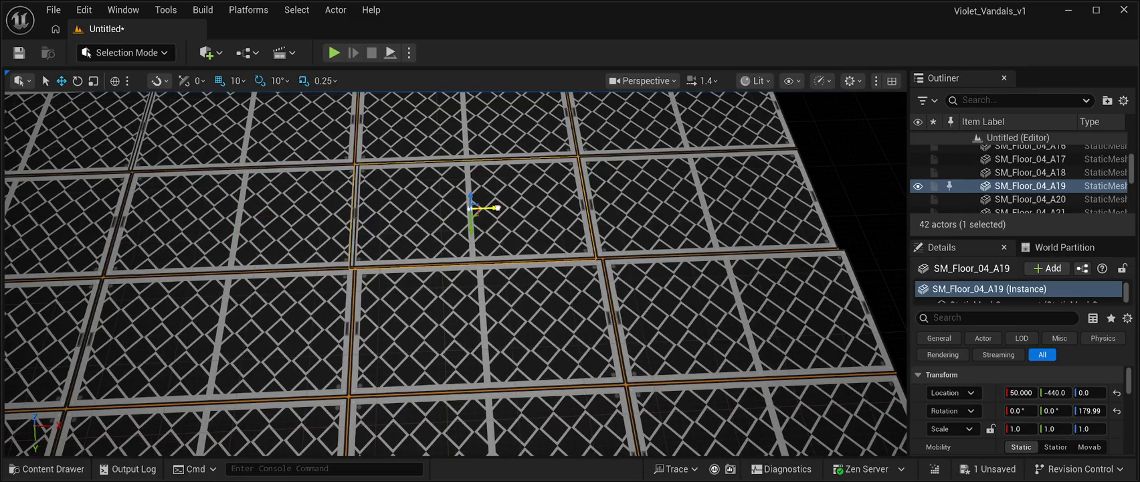
{"action": "left_click", "coordinate": [703, 199]}
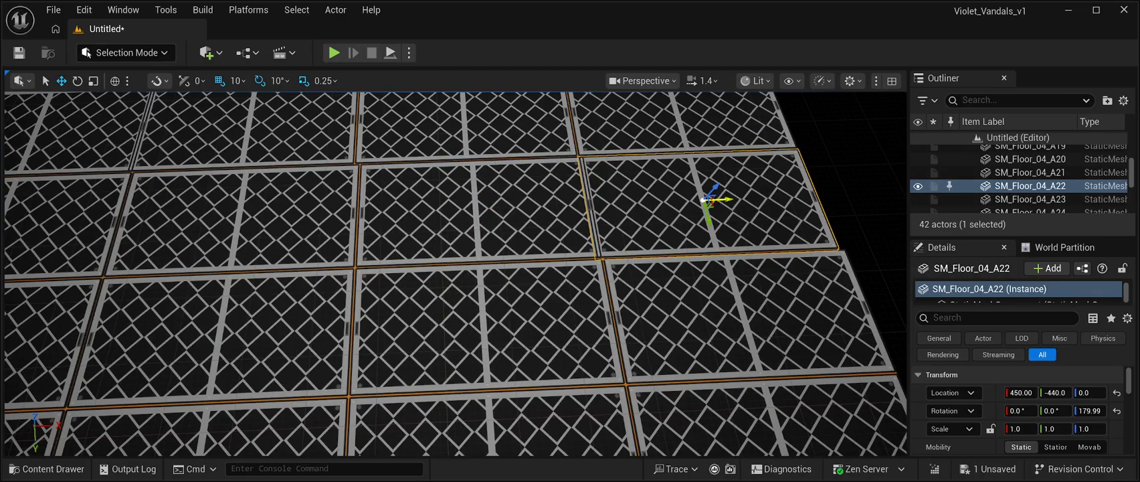
{"action": "left_click_drag", "start_coordinate": [732, 199], "coordinate": [736, 199]}
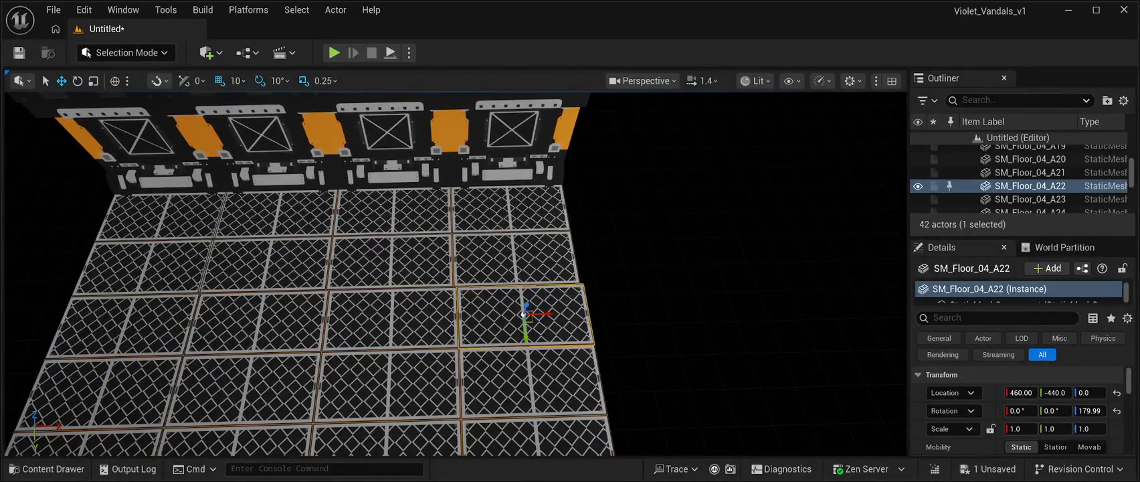
{"action": "left_click", "coordinate": [514, 257]}
{"action": "left_click_drag", "start_coordinate": [540, 257], "coordinate": [546, 257]}
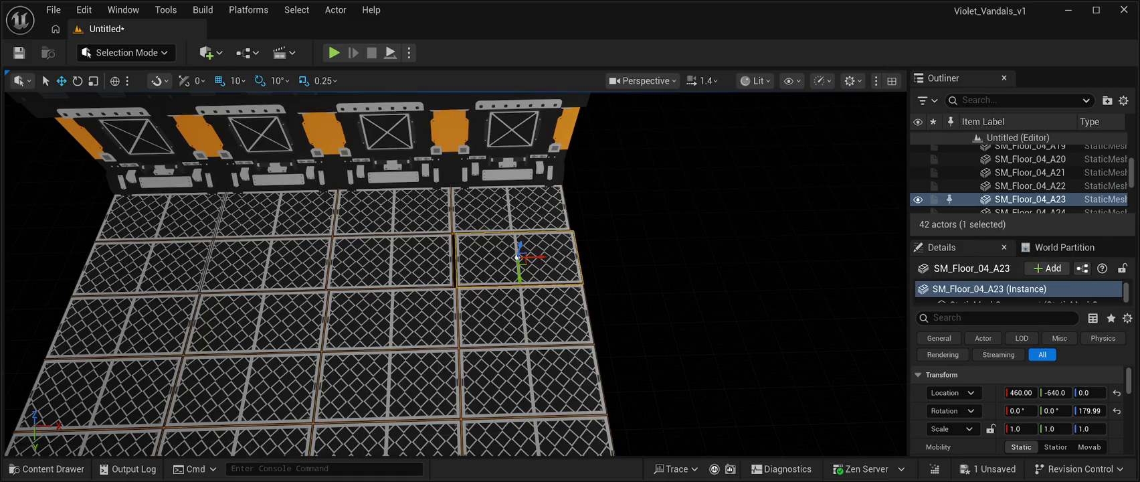
- Nudge floor tiles A17, A24, A21 and A18 10 units along X to close the seams
{"action": "left_click", "coordinate": [391, 261]}
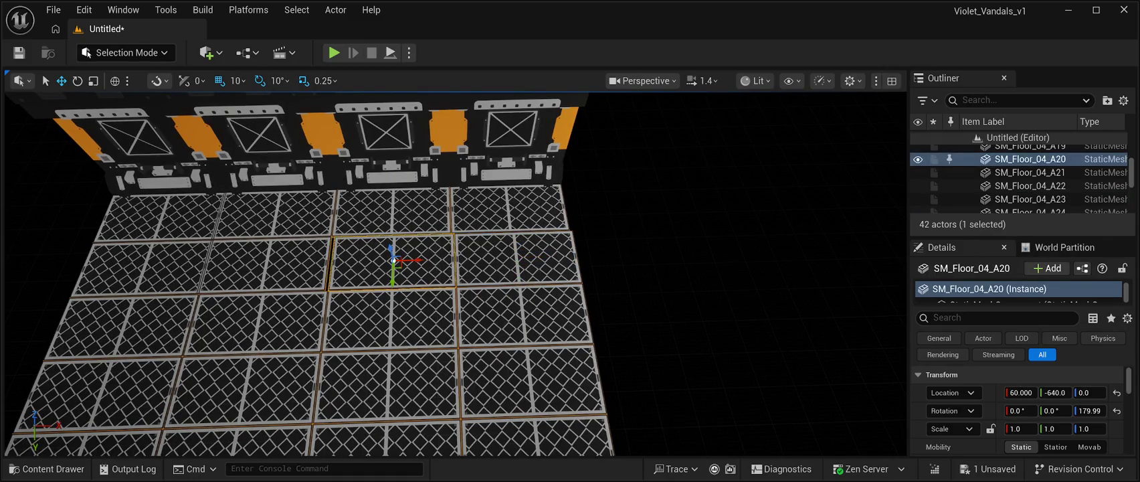
{"action": "left_click", "coordinate": [266, 263]}
{"action": "left_click_drag", "start_coordinate": [294, 264], "coordinate": [304, 265]}
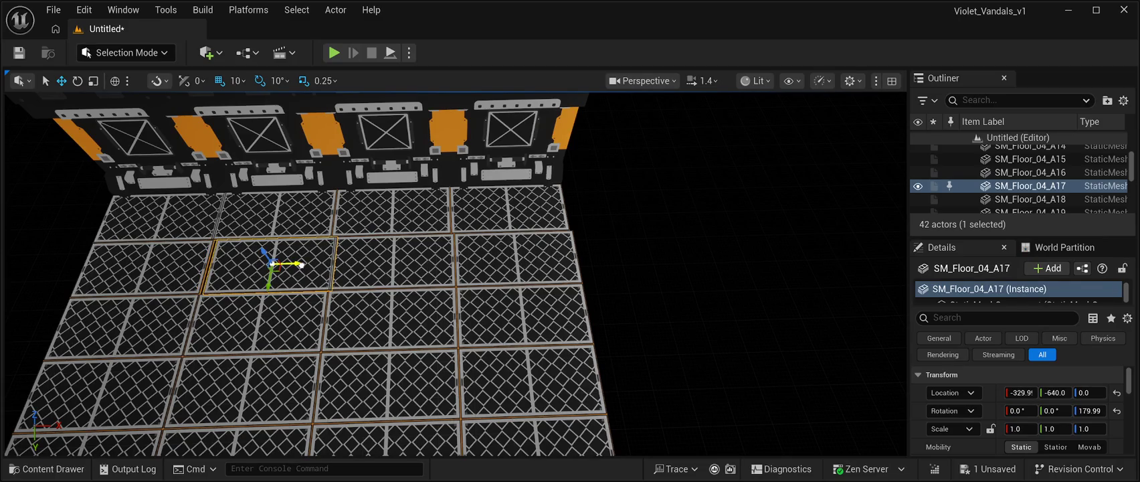
{"action": "left_click_drag", "start_coordinate": [301, 265], "coordinate": [375, 294]}
{"action": "left_click", "coordinate": [495, 274]}
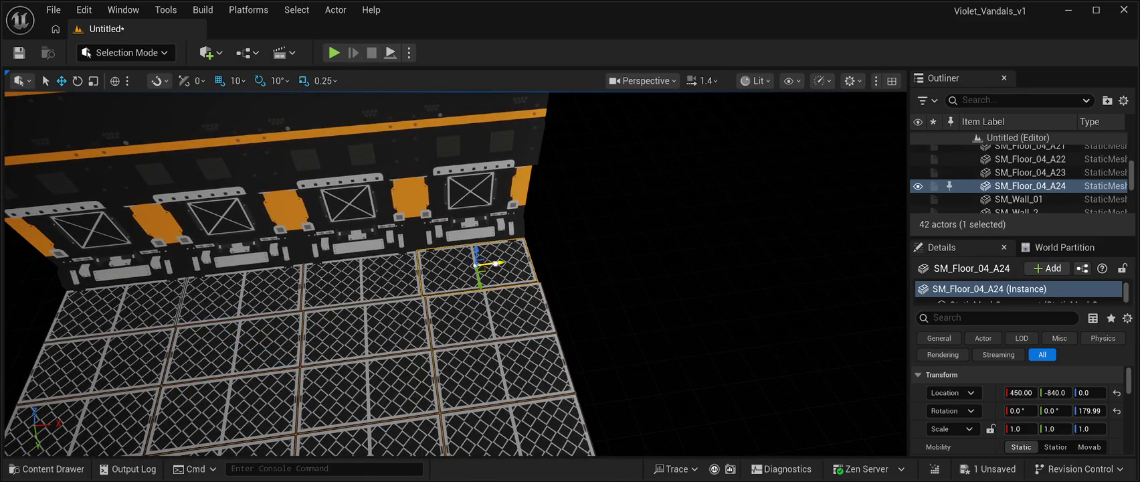
{"action": "left_click_drag", "start_coordinate": [496, 263], "coordinate": [499, 263]}
{"action": "left_click", "coordinate": [361, 281]}
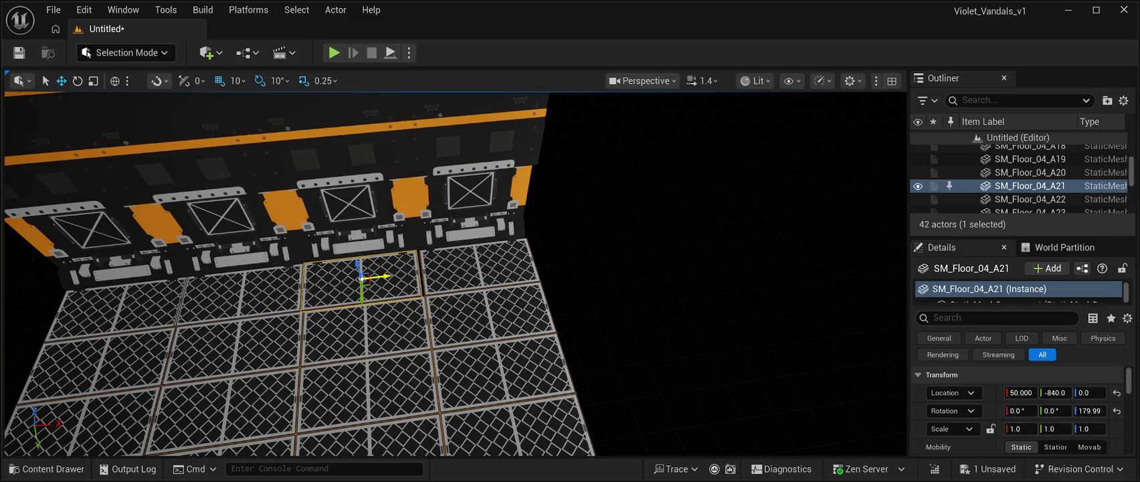
{"action": "left_click_drag", "start_coordinate": [385, 277], "coordinate": [388, 277]}
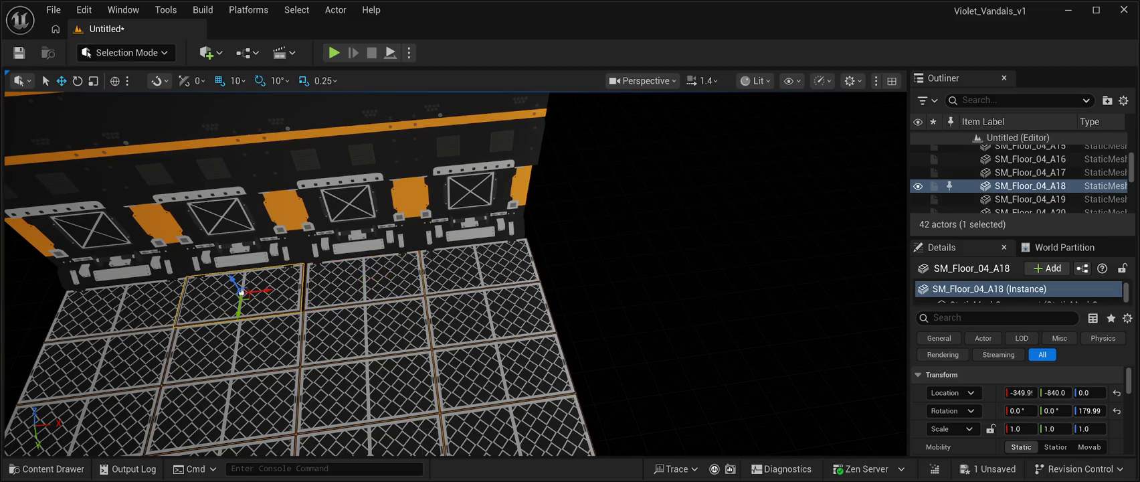
{"action": "left_click_drag", "start_coordinate": [274, 288], "coordinate": [277, 289]}
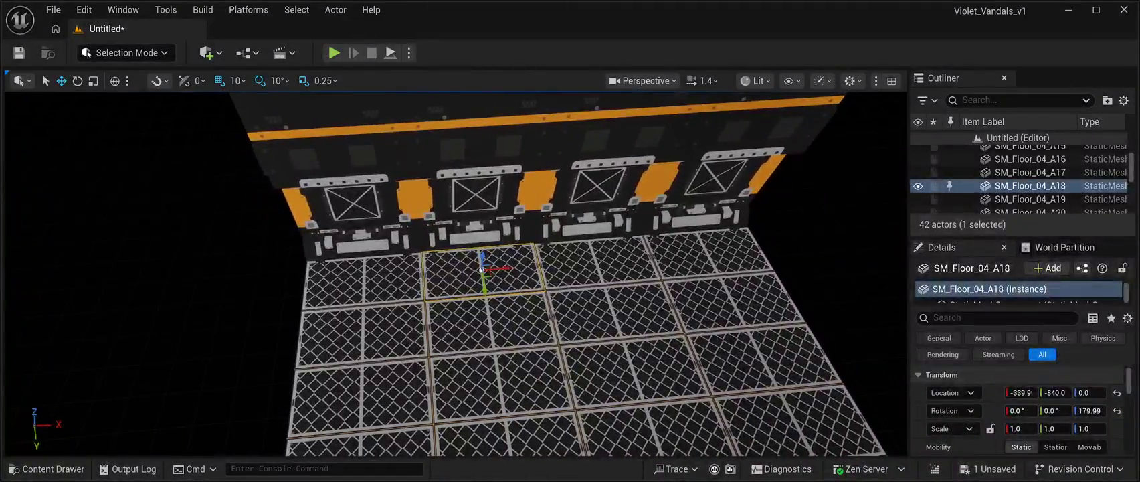
{"action": "key", "text": "Escape"}
- Look around the corridor to inspect the floor and both walls
{"action": "key", "text": "Right"}
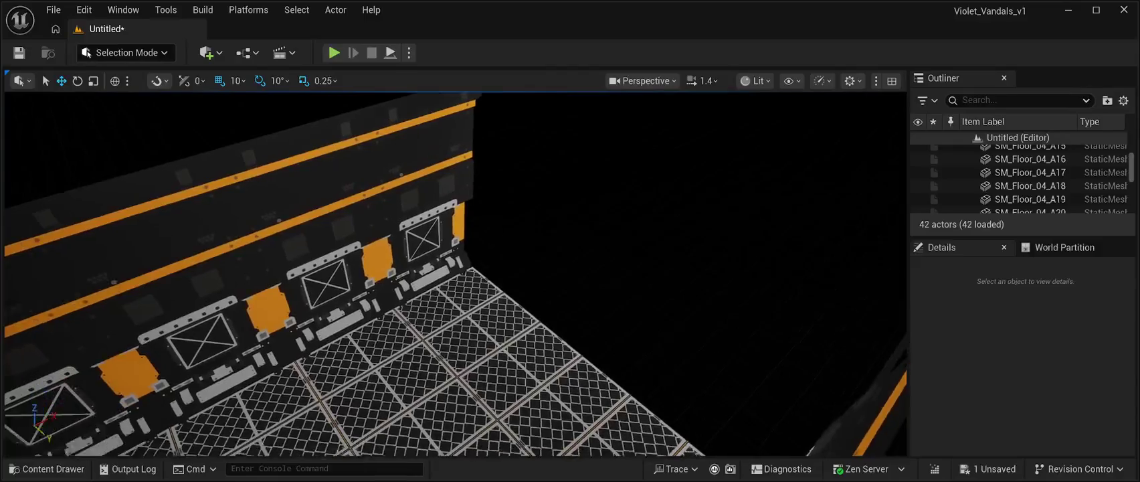
{"action": "key", "text": "Right"}
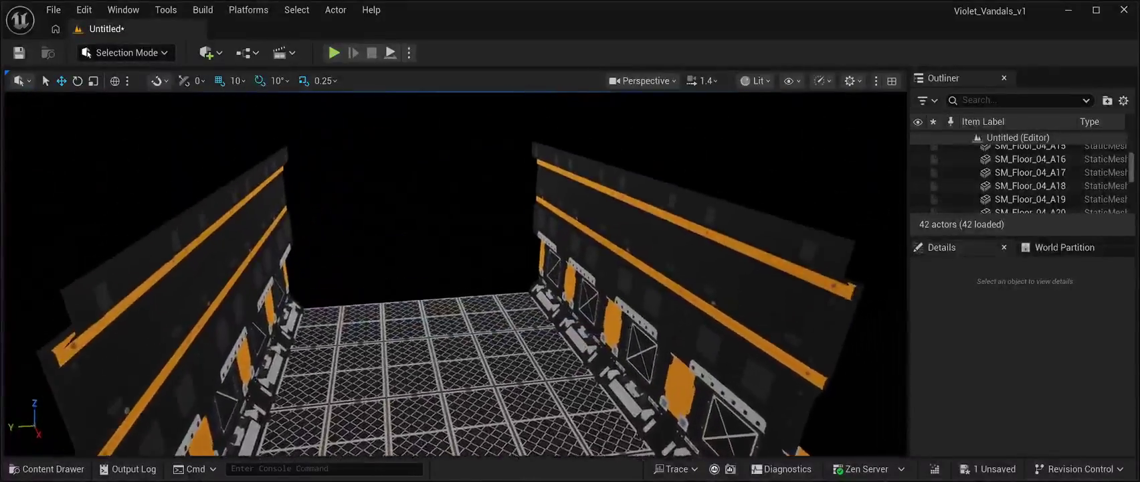
{"action": "key", "text": "Up"}
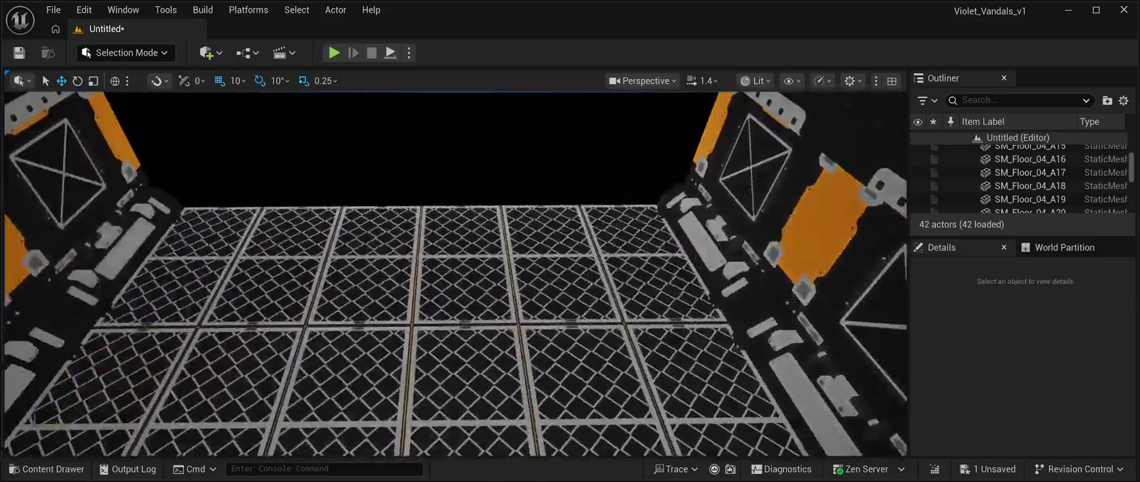
{"action": "key", "text": "Left"}
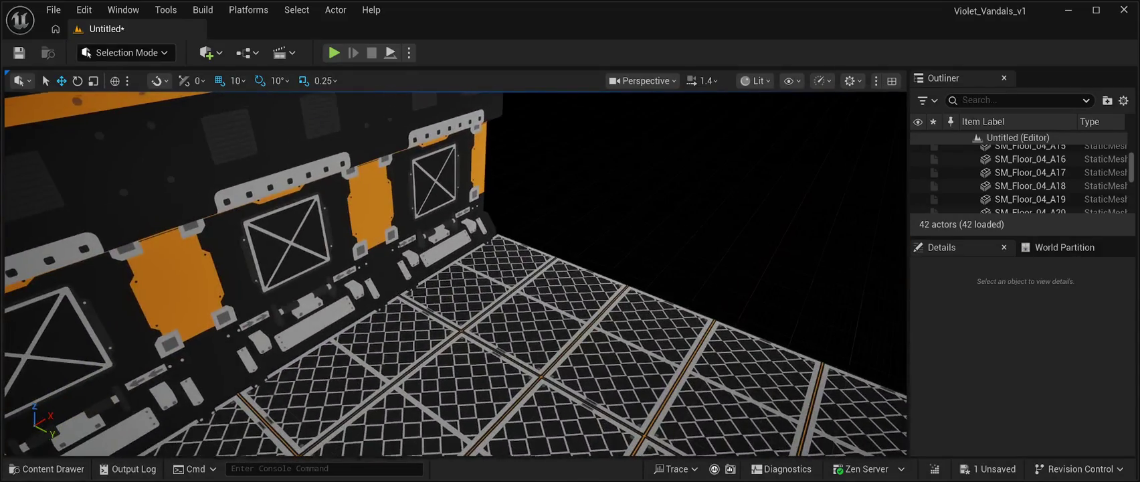
{"action": "key", "text": "Right"}
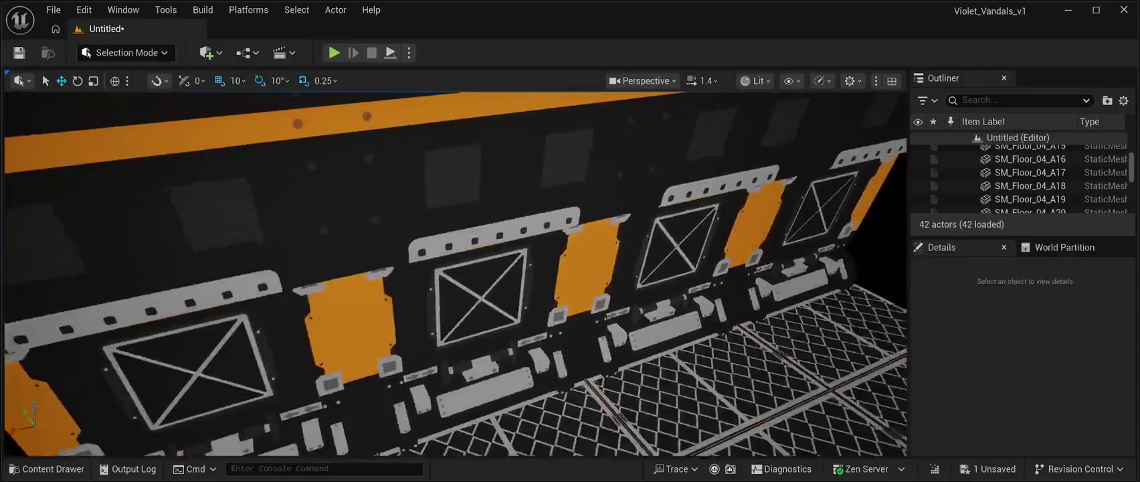
{"action": "key", "text": "Right"}
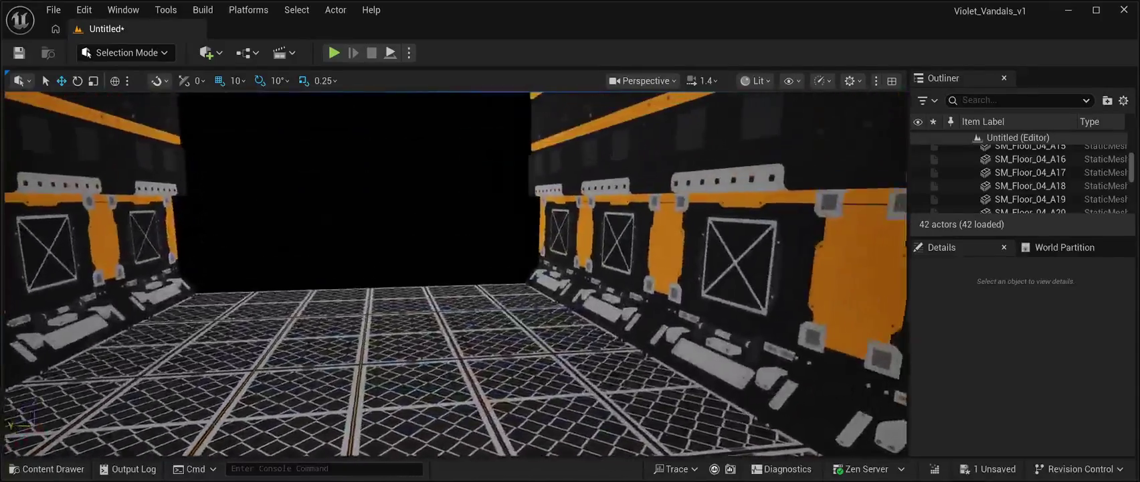
- Fly further down the corridor and open the Content Drawer at the Constructions meshes
{"action": "key", "text": "Up"}
{"action": "key", "text": "Up"}
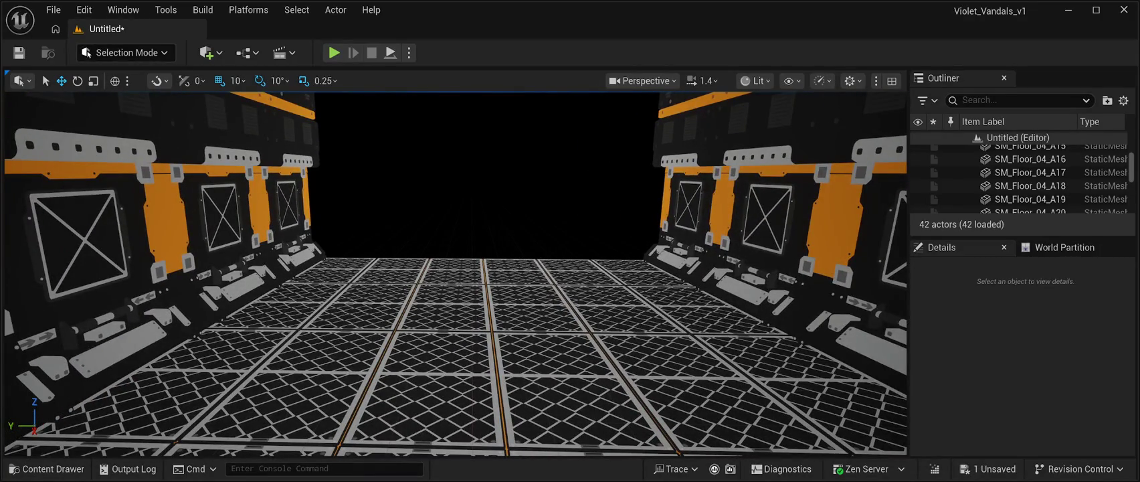
{"action": "key", "text": "Up"}
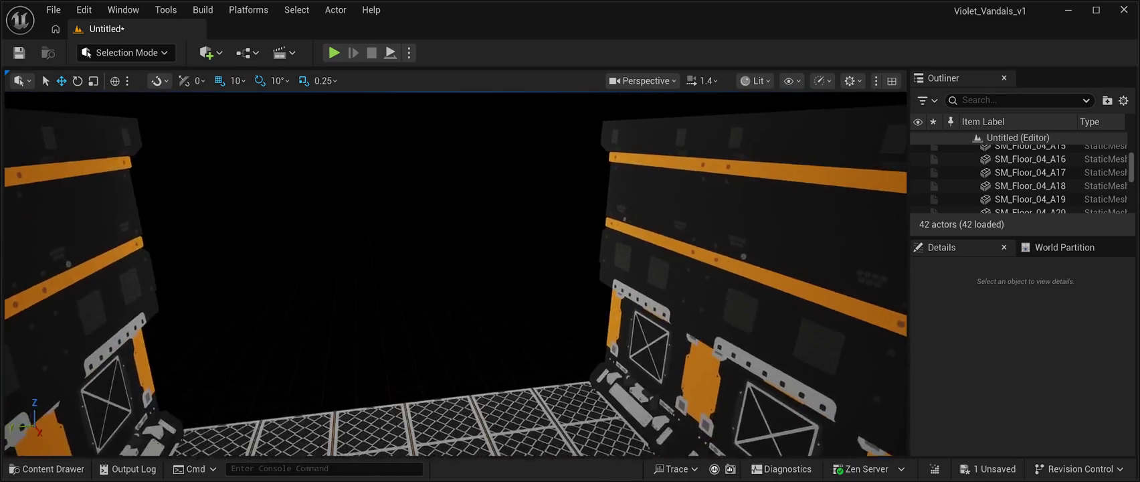
{"action": "key", "text": "Left"}
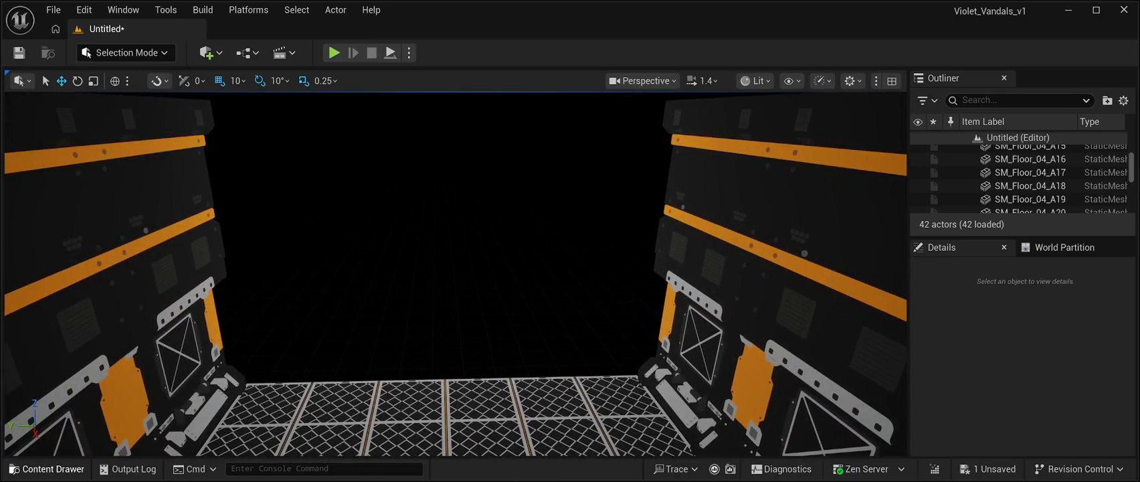
{"action": "left_click", "coordinate": [47, 468]}
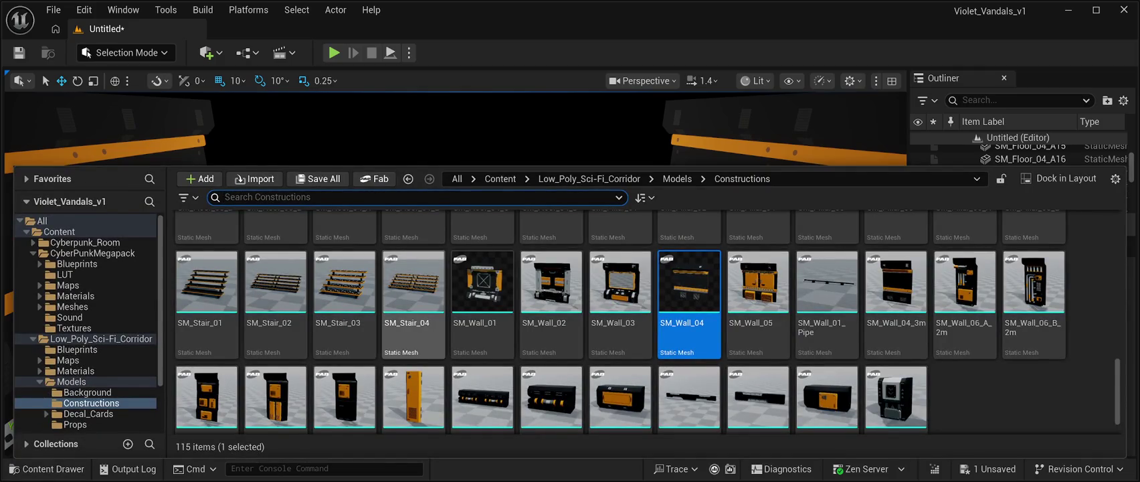
- Place SM_Stair_04 in the level, turn it 90° about Z and shift it 60 units along Y
{"action": "mouse_move", "coordinate": [413, 281]}
{"action": "left_mouse_down"}
{"action": "mouse_move", "coordinate": [409, 64]}
{"action": "mouse_move", "coordinate": [375, 274]}
{"action": "left_mouse_up"}
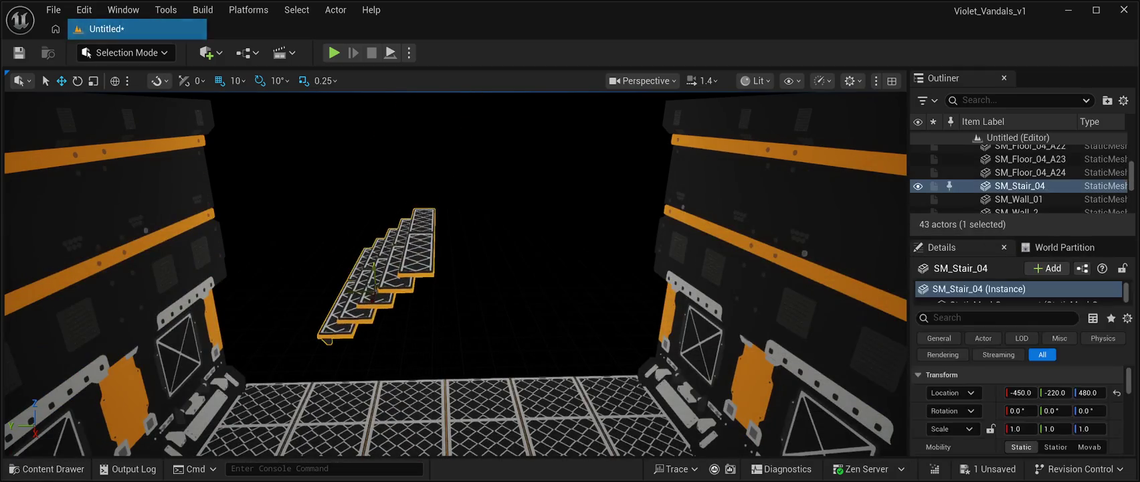
{"action": "key", "text": "e"}
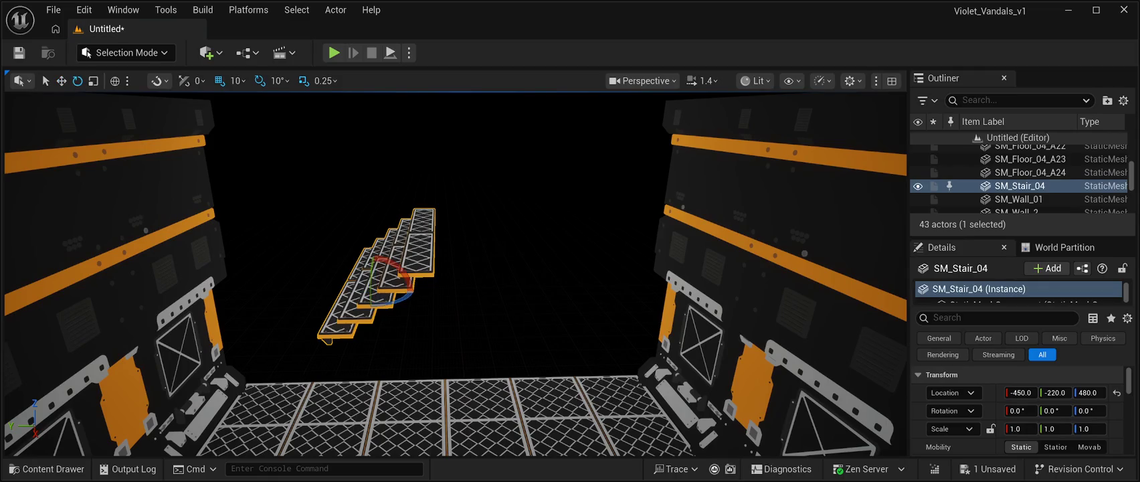
{"action": "left_click_drag", "start_coordinate": [368, 315], "coordinate": [423, 295]}
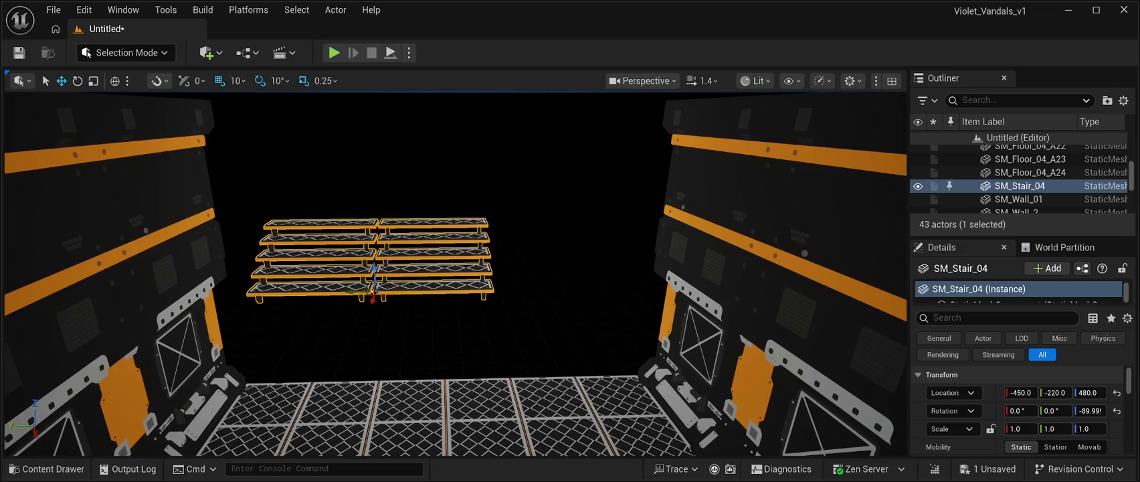
{"action": "mouse_move", "coordinate": [372, 299]}
{"action": "left_mouse_down"}
{"action": "mouse_move", "coordinate": [410, 299]}
{"action": "mouse_move", "coordinate": [416, 376]}
{"action": "left_mouse_up"}
{"action": "scroll", "coordinate": [455, 274], "scroll_direction": "up", "scroll_amount": 5}
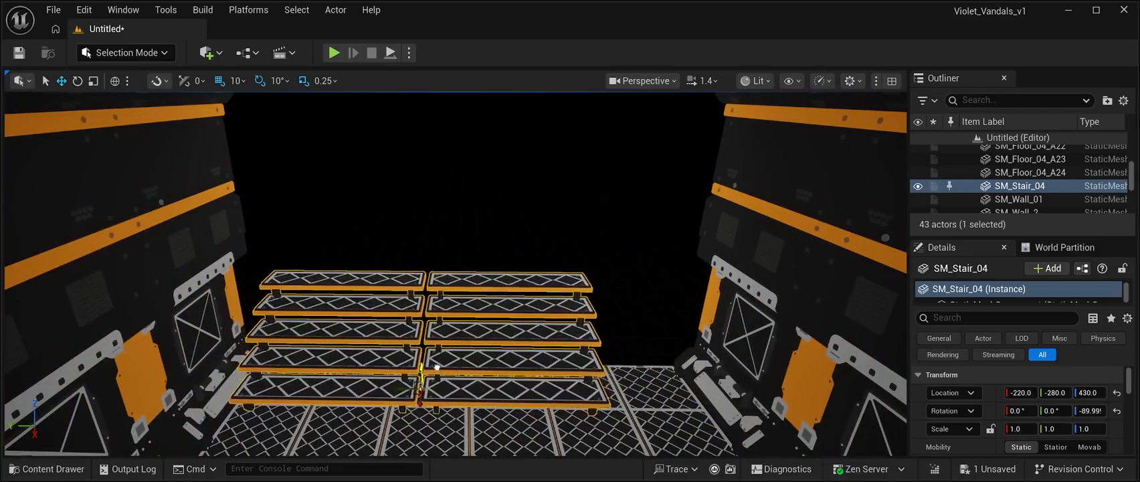
- Lower SM_Stair_04 onto the floor at -220, -280, 0 and check its placement
{"action": "left_click_drag", "start_coordinate": [437, 367], "coordinate": [454, 436]}
{"action": "scroll", "coordinate": [455, 275], "scroll_direction": "down", "scroll_amount": 5}
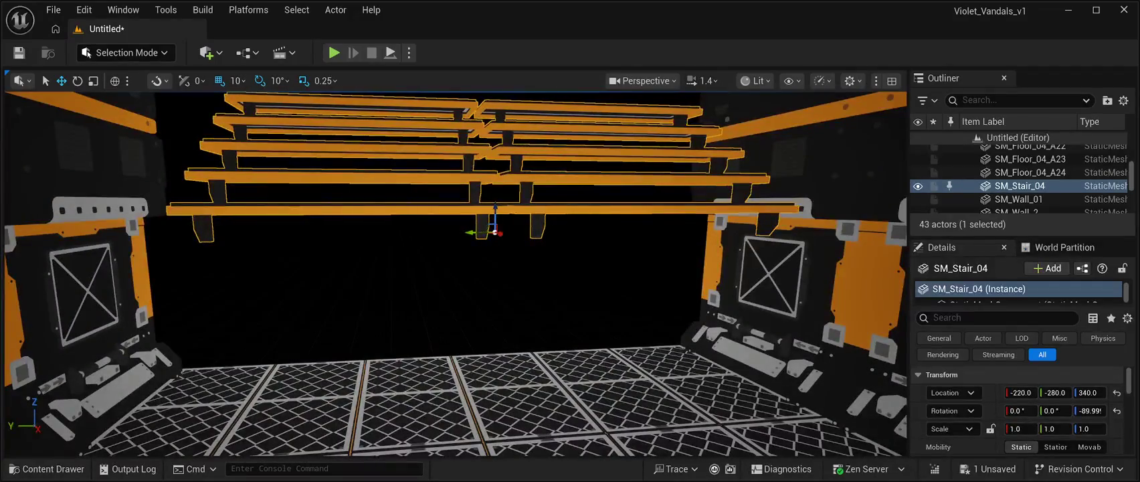
{"action": "left_click_drag", "start_coordinate": [486, 224], "coordinate": [551, 366]}
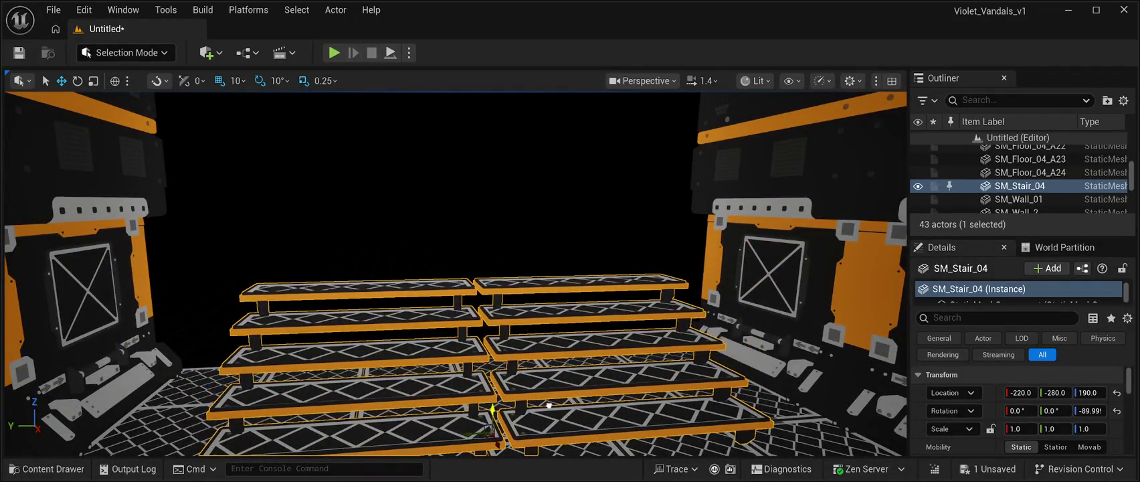
{"action": "scroll", "coordinate": [549, 405], "scroll_direction": "down", "scroll_amount": 5}
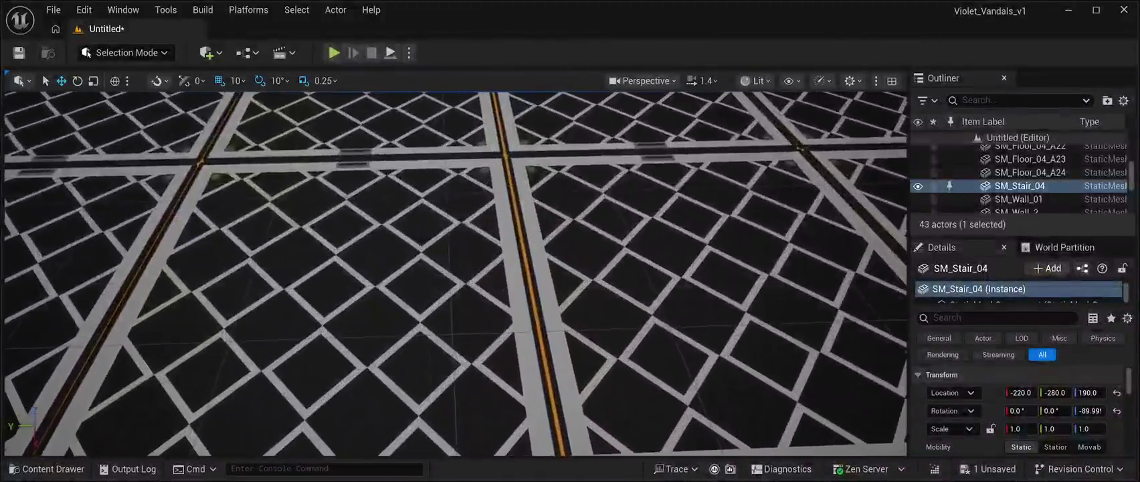
{"action": "left_click_drag", "start_coordinate": [549, 405], "coordinate": [529, 322]}
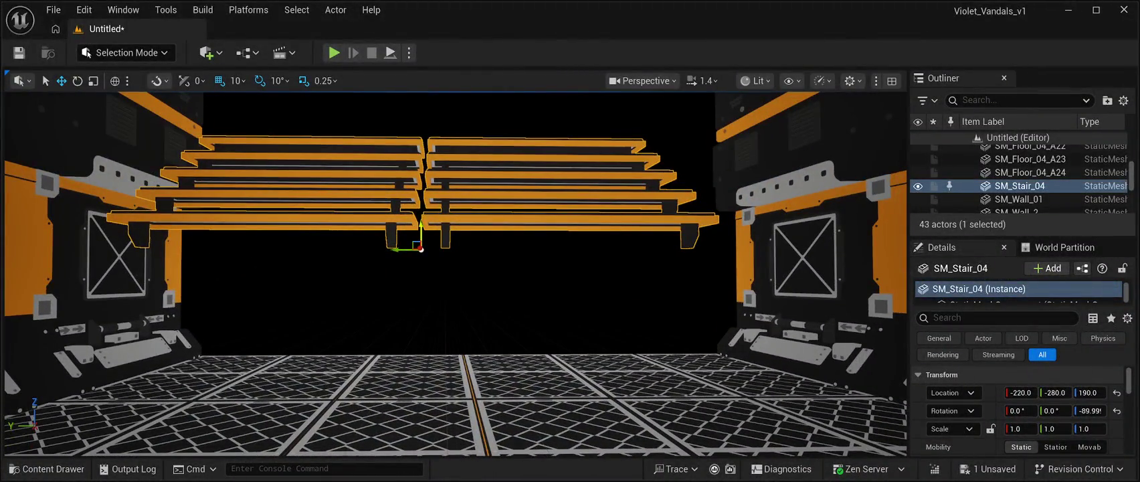
{"action": "key", "text": "End"}
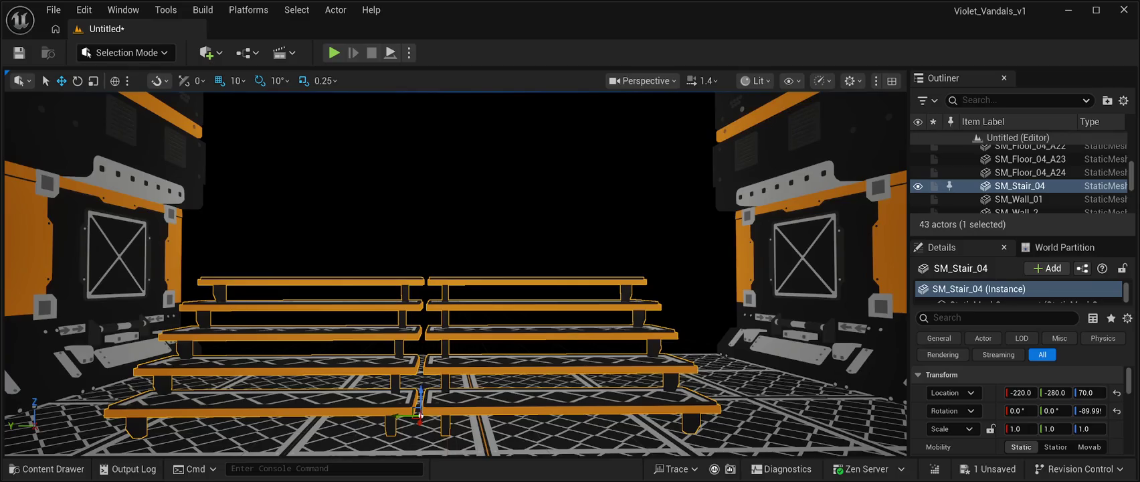
{"action": "scroll", "coordinate": [455, 275], "scroll_direction": "down", "scroll_amount": 5}
{"action": "mouse_move", "coordinate": [456, 275]}
{"action": "left_mouse_down"}
{"action": "mouse_move", "coordinate": [455, 248]}
{"action": "mouse_move", "coordinate": [462, 302]}
{"action": "mouse_move", "coordinate": [459, 293]}
{"action": "left_mouse_up"}
{"action": "scroll", "coordinate": [455, 275], "scroll_direction": "up", "scroll_amount": 5}
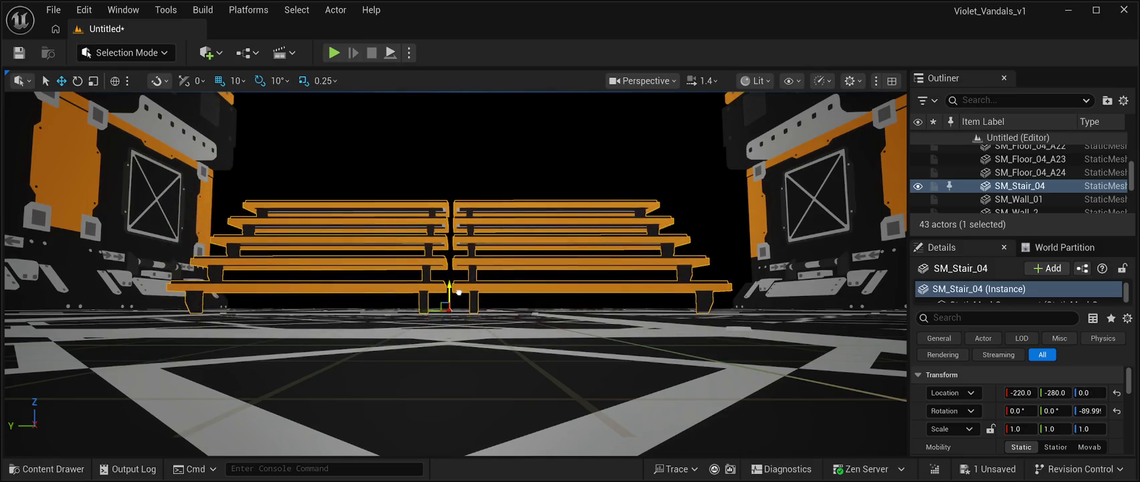
{"action": "scroll", "coordinate": [455, 274], "scroll_direction": "up", "scroll_amount": 10}
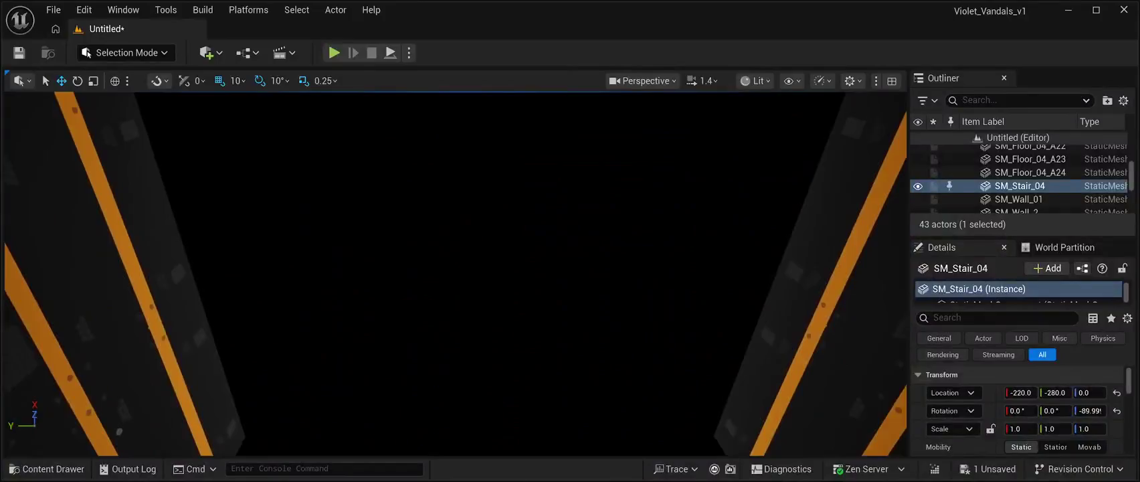
{"action": "scroll", "coordinate": [455, 275], "scroll_direction": "down", "scroll_amount": 10}
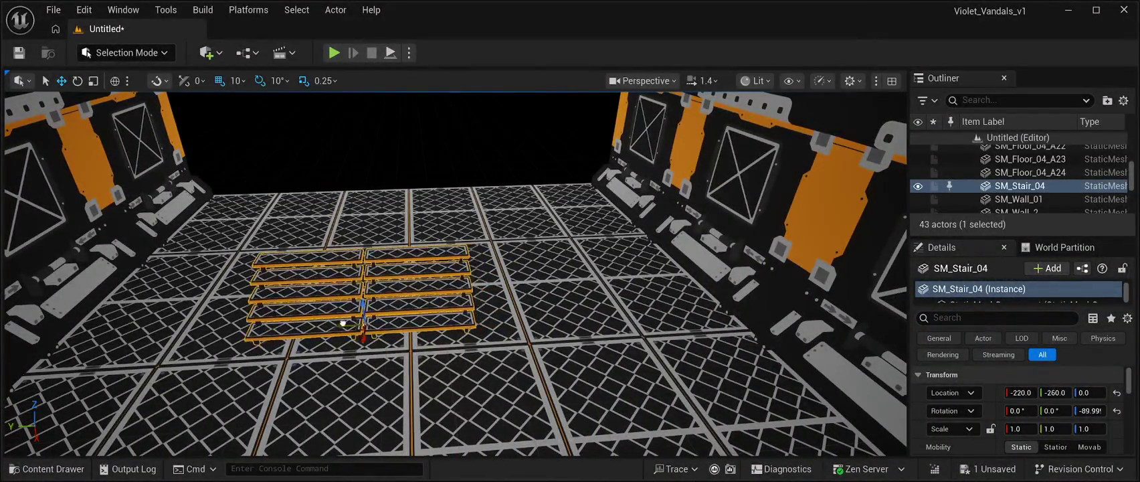
- Slide the stairs across the floor and add copies SM_Stair_5 and SM_Stair_6 beside them
{"action": "mouse_move", "coordinate": [358, 316]}
{"action": "left_mouse_down"}
{"action": "mouse_move", "coordinate": [149, 317]}
{"action": "mouse_move", "coordinate": [315, 257]}
{"action": "left_mouse_up"}
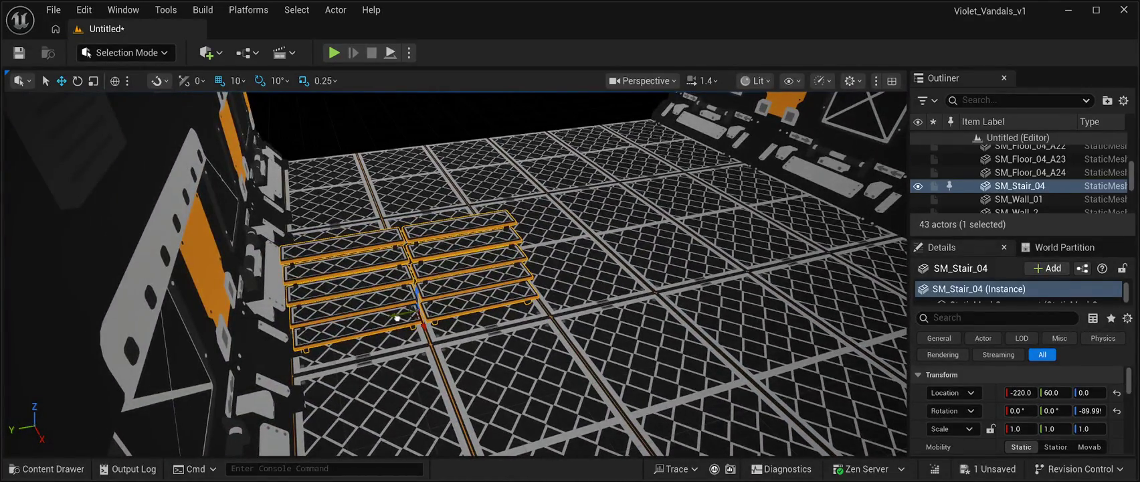
{"action": "left_click_drag", "start_coordinate": [314, 258], "coordinate": [265, 267]}
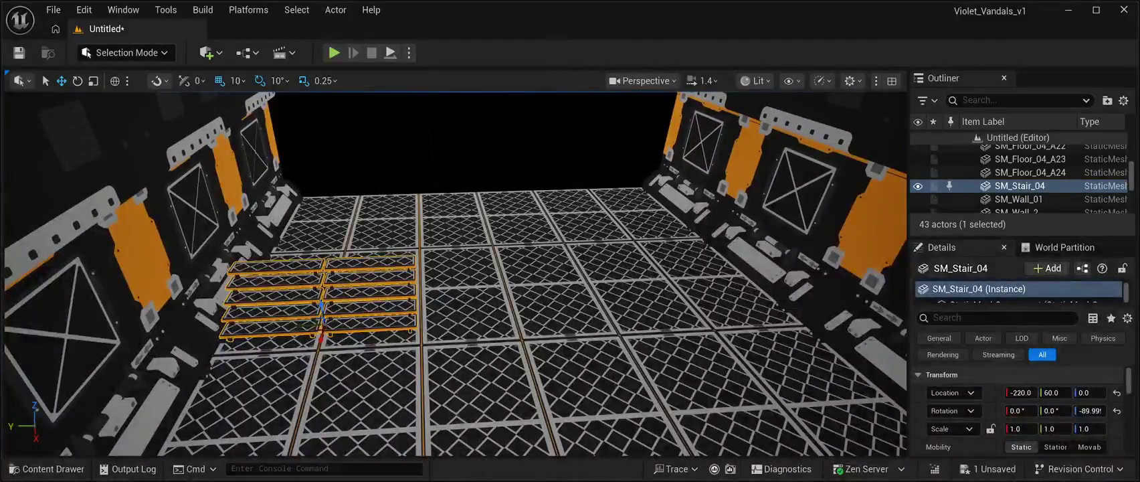
{"action": "key", "text": "ctrl+d"}
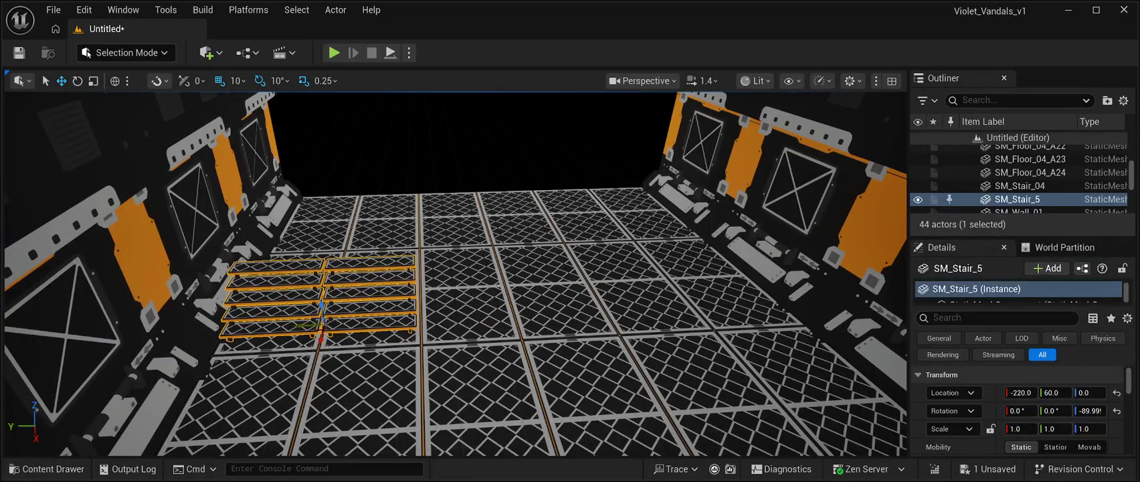
{"action": "left_click_drag", "start_coordinate": [301, 334], "coordinate": [483, 335]}
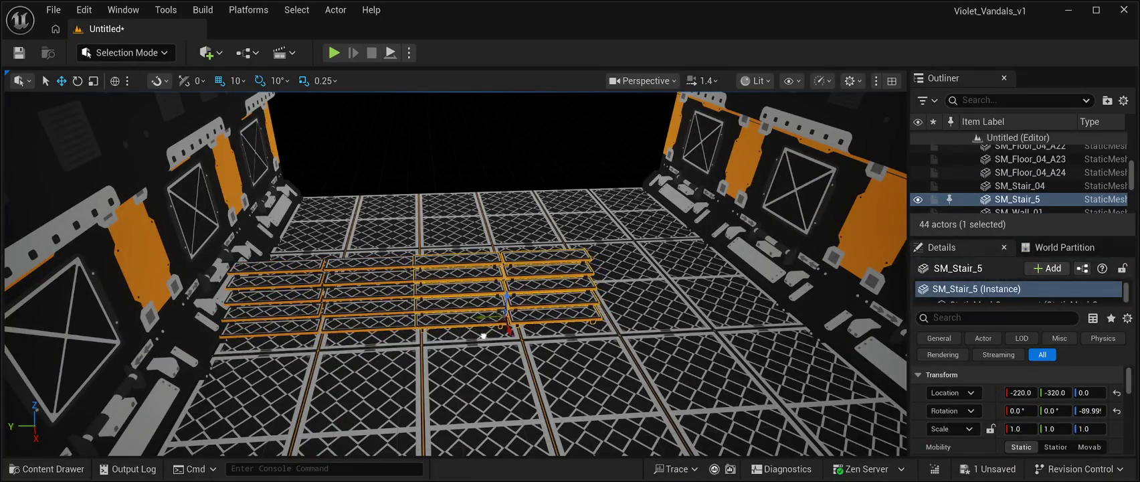
{"action": "key", "text": "ctrl+d"}
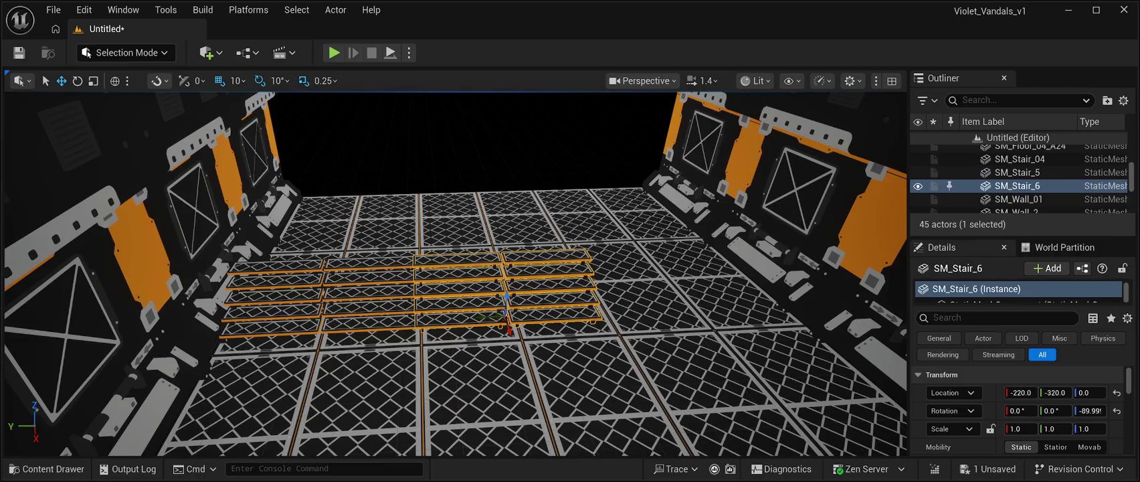
{"action": "mouse_move", "coordinate": [492, 315]}
{"action": "left_mouse_down"}
{"action": "mouse_move", "coordinate": [668, 307]}
{"action": "mouse_move", "coordinate": [508, 316]}
{"action": "left_mouse_up"}
- Nudge SM_Stair_5 to -220, -330, 0 to close the gap, then inspect from the side
{"action": "left_click", "coordinate": [385, 288]}
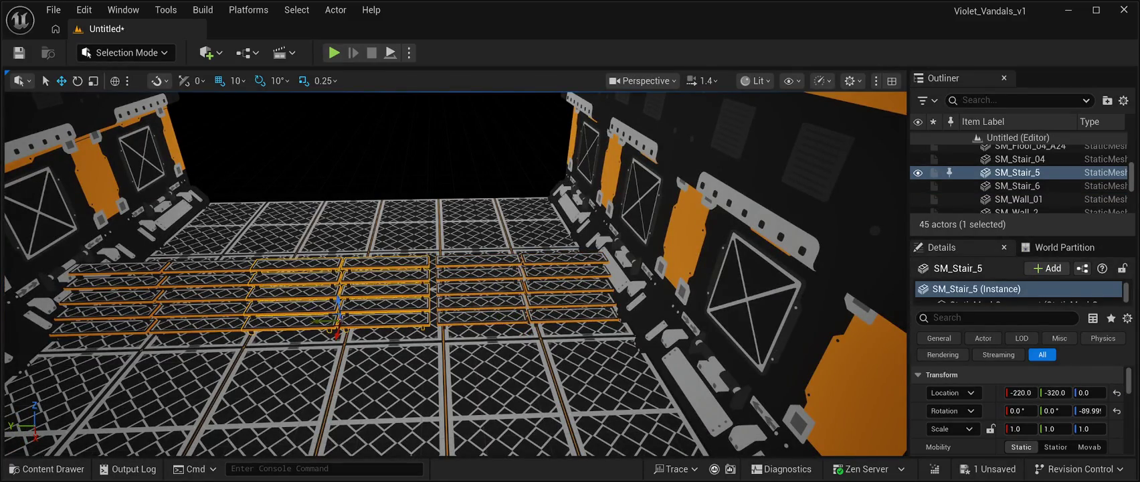
{"action": "left_click_drag", "start_coordinate": [313, 321], "coordinate": [318, 321]}
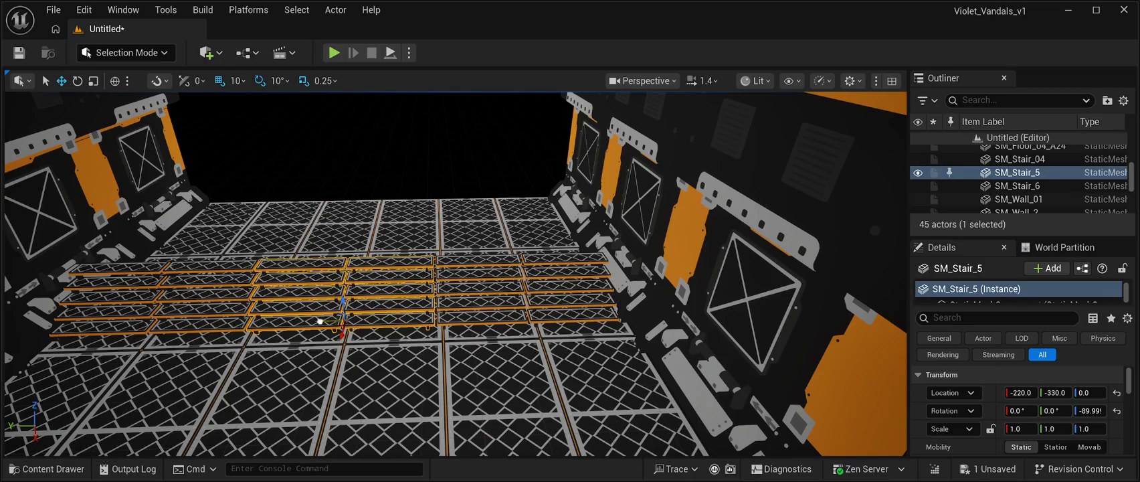
{"action": "scroll", "coordinate": [320, 321], "scroll_direction": "up", "scroll_amount": 5}
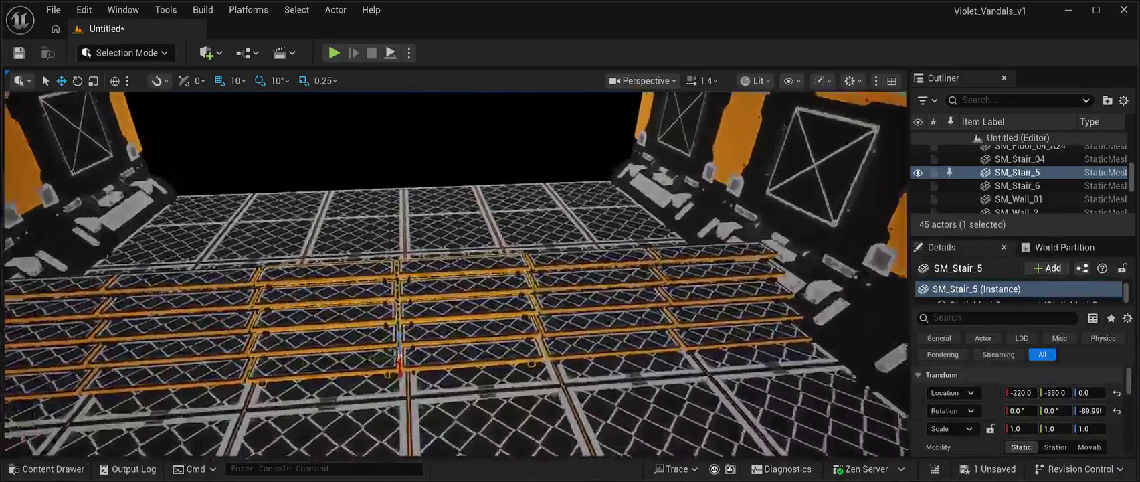
{"action": "mouse_move", "coordinate": [320, 322]}
{"action": "left_mouse_down"}
{"action": "mouse_move", "coordinate": [188, 325]}
{"action": "mouse_move", "coordinate": [221, 325]}
{"action": "left_mouse_up"}
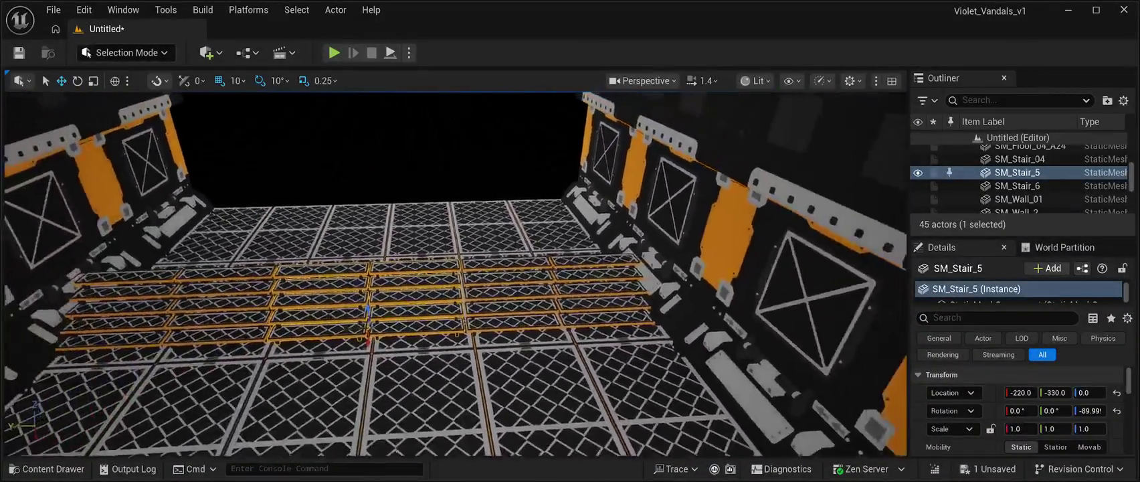
{"action": "scroll", "coordinate": [456, 275], "scroll_direction": "down", "scroll_amount": 5}
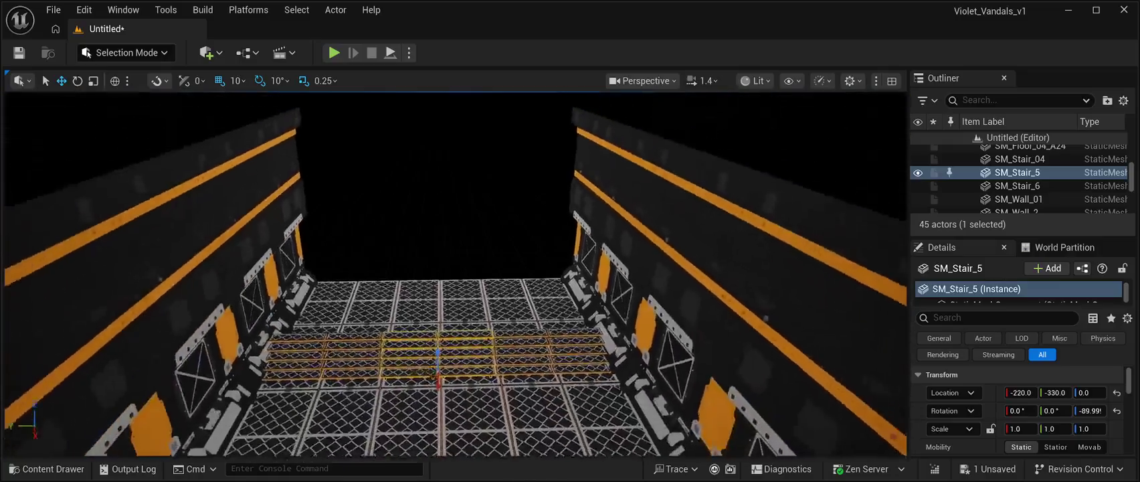
{"action": "scroll", "coordinate": [455, 274], "scroll_direction": "up", "scroll_amount": 3}
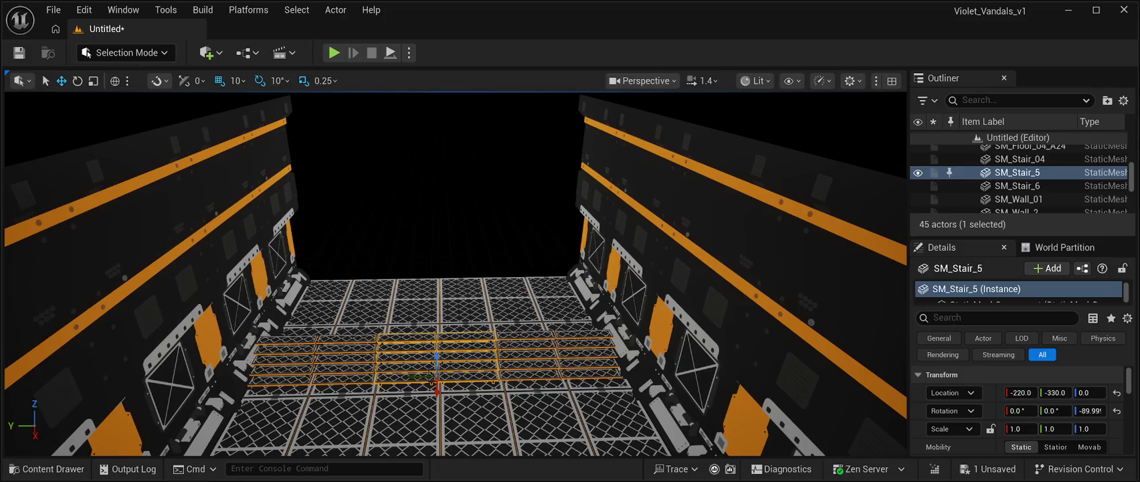
{"action": "scroll", "coordinate": [456, 275], "scroll_direction": "up", "scroll_amount": 5}
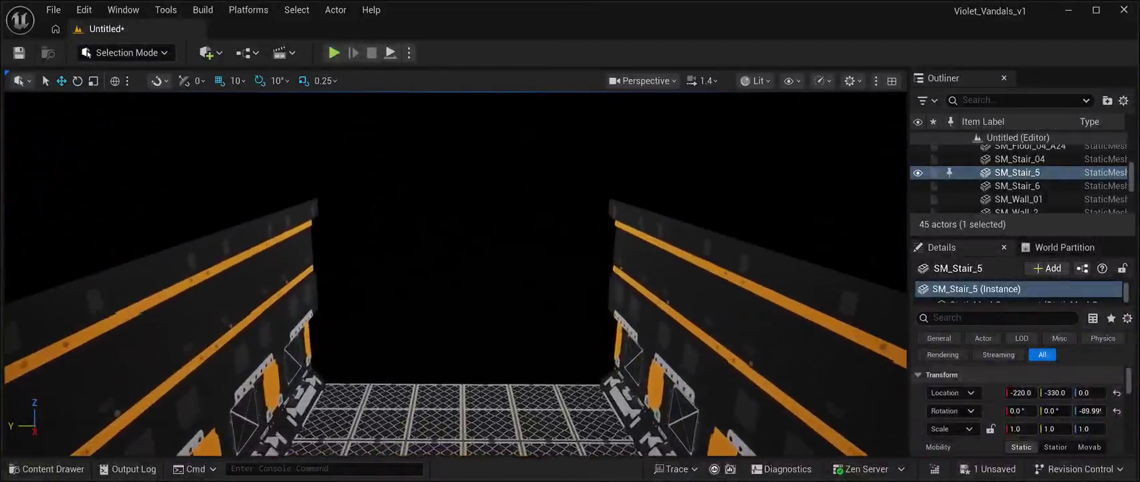
{"action": "scroll", "coordinate": [456, 274], "scroll_direction": "down", "scroll_amount": 5}
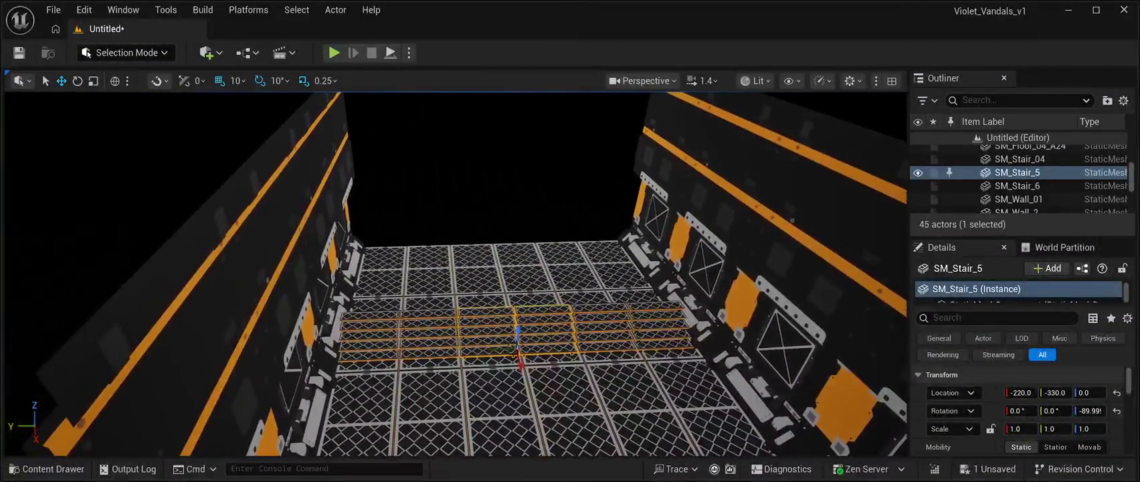
- Duplicate SM_Stair_04 as SM_Stair_7, raise it and move it behind the first stair row
{"action": "left_click", "coordinate": [1020, 159]}
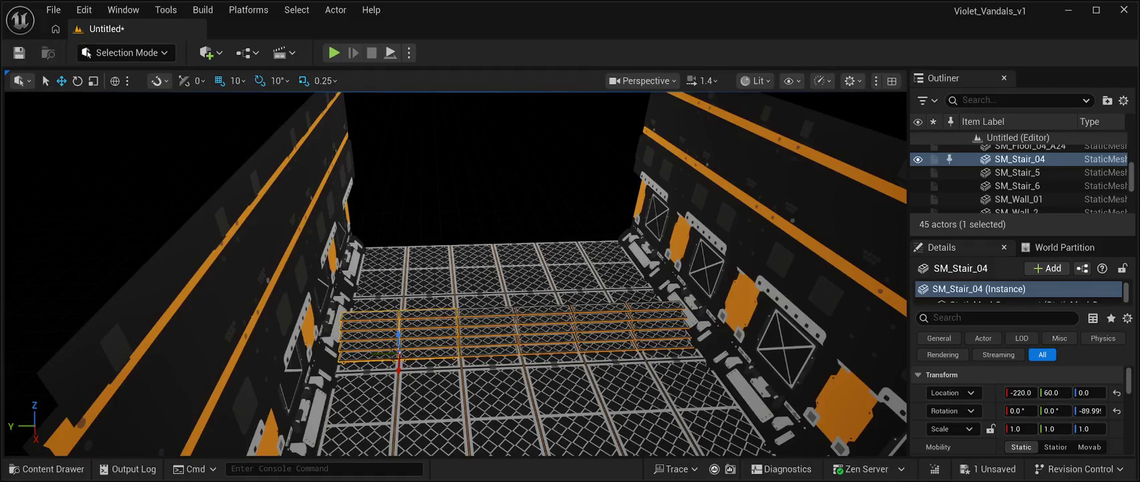
{"action": "key", "text": "ctrl+d"}
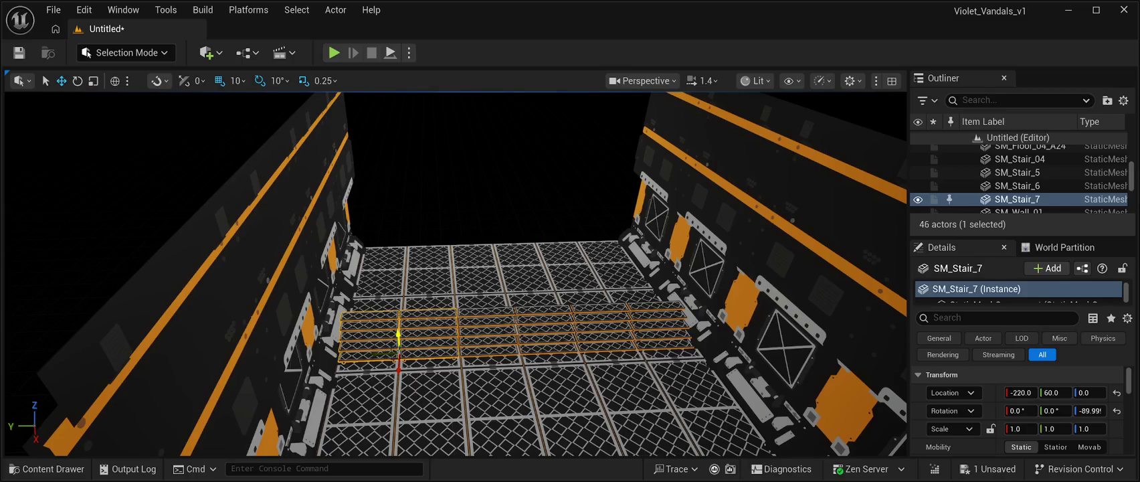
{"action": "left_click_drag", "start_coordinate": [399, 335], "coordinate": [397, 316]}
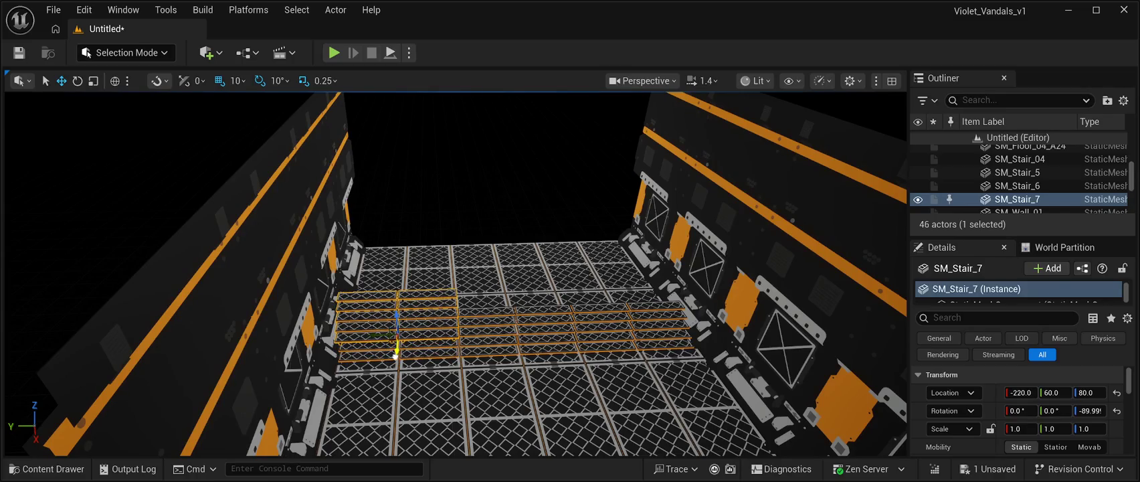
{"action": "left_click_drag", "start_coordinate": [396, 357], "coordinate": [407, 320]}
{"action": "scroll", "coordinate": [455, 274], "scroll_direction": "up", "scroll_amount": 8}
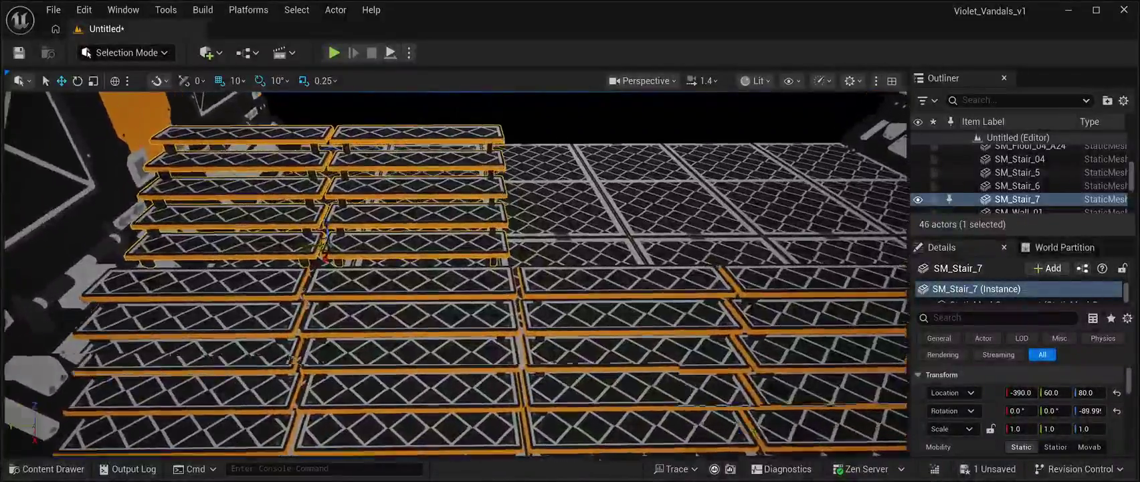
{"action": "scroll", "coordinate": [455, 274], "scroll_direction": "up", "scroll_amount": 3}
{"action": "scroll", "coordinate": [455, 274], "scroll_direction": "down", "scroll_amount": 4}
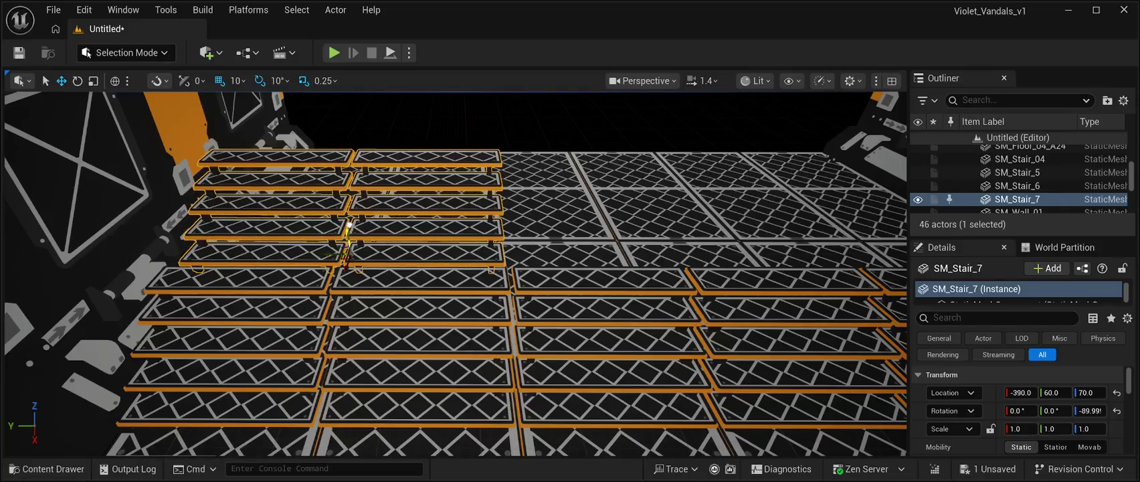
{"action": "scroll", "coordinate": [347, 224], "scroll_direction": "up", "scroll_amount": 6}
{"action": "scroll", "coordinate": [428, 221], "scroll_direction": "down", "scroll_amount": 2}
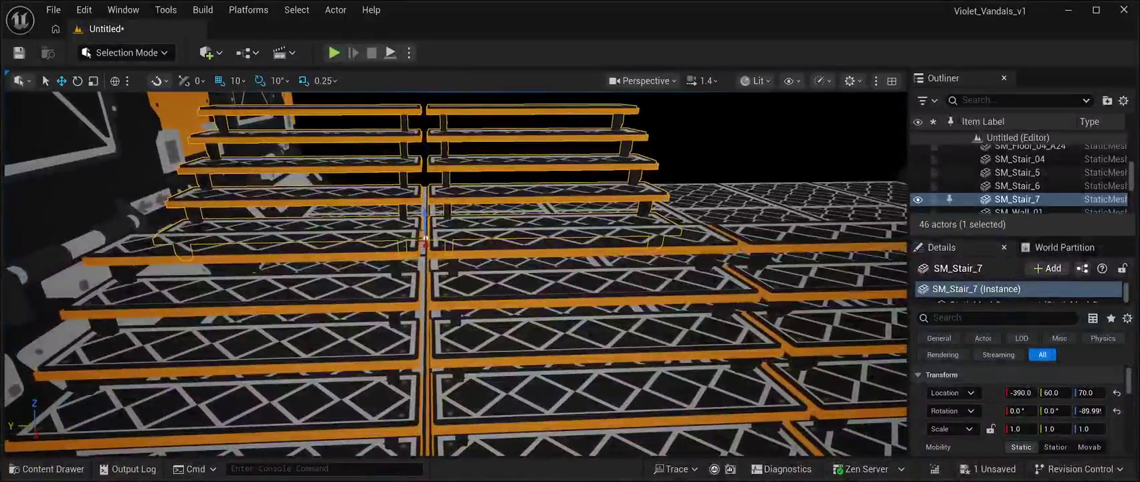
- Raise SM_Stair_7 one step, test a Y nudge, and return it to Y 60
{"action": "left_click_drag", "start_coordinate": [429, 214], "coordinate": [428, 189]}
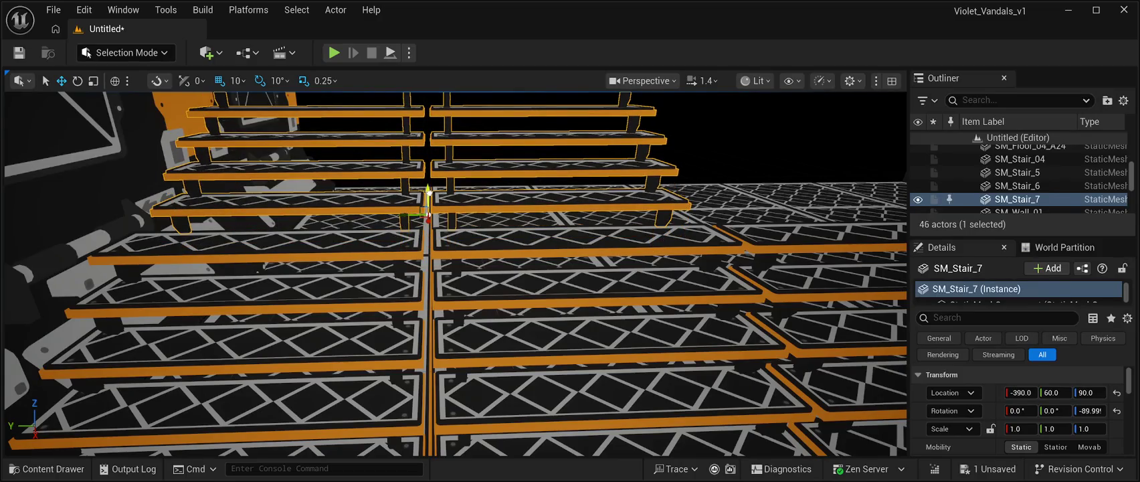
{"action": "left_click_drag", "start_coordinate": [415, 218], "coordinate": [419, 221]}
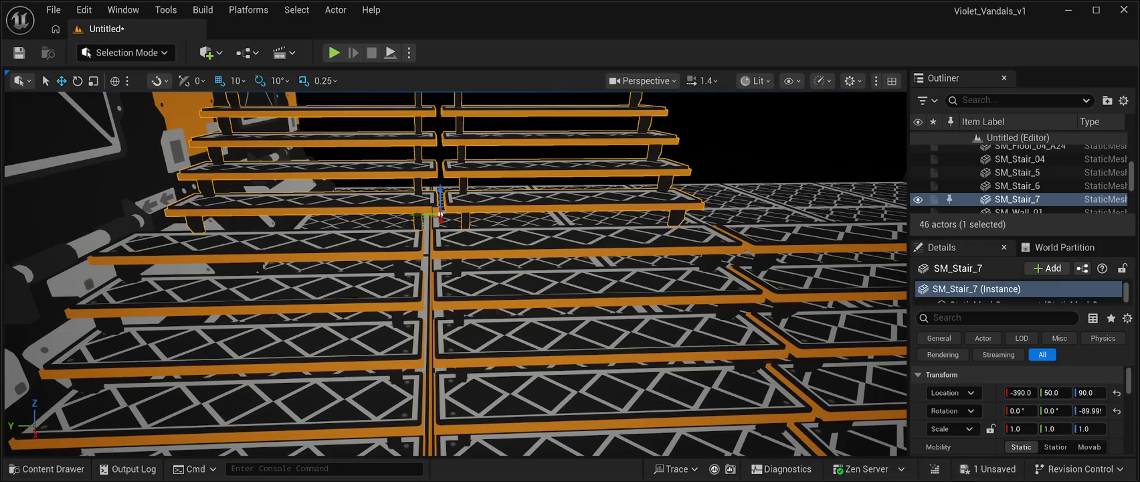
{"action": "left_click", "coordinate": [375, 308]}
{"action": "left_click", "coordinate": [415, 217]}
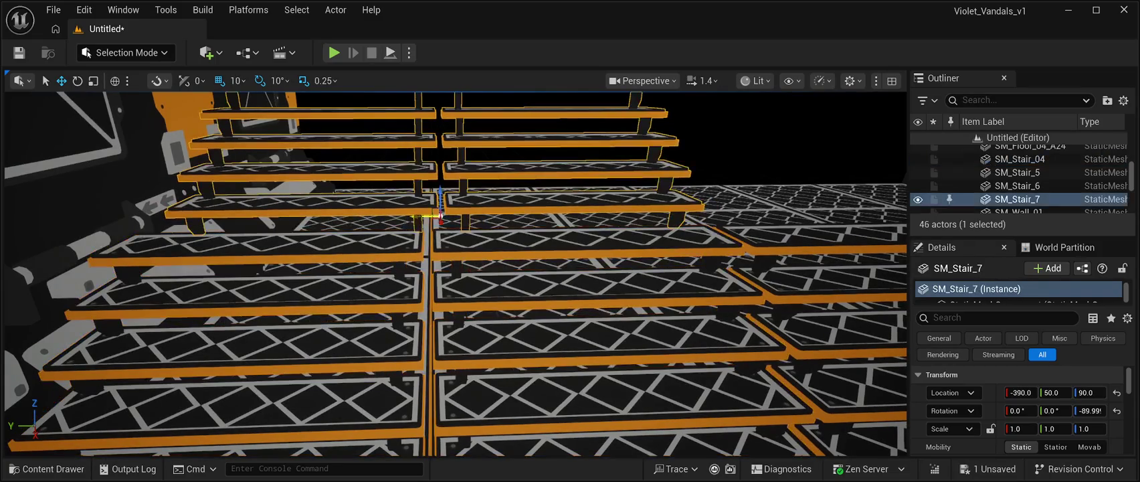
{"action": "left_click_drag", "start_coordinate": [417, 218], "coordinate": [404, 216]}
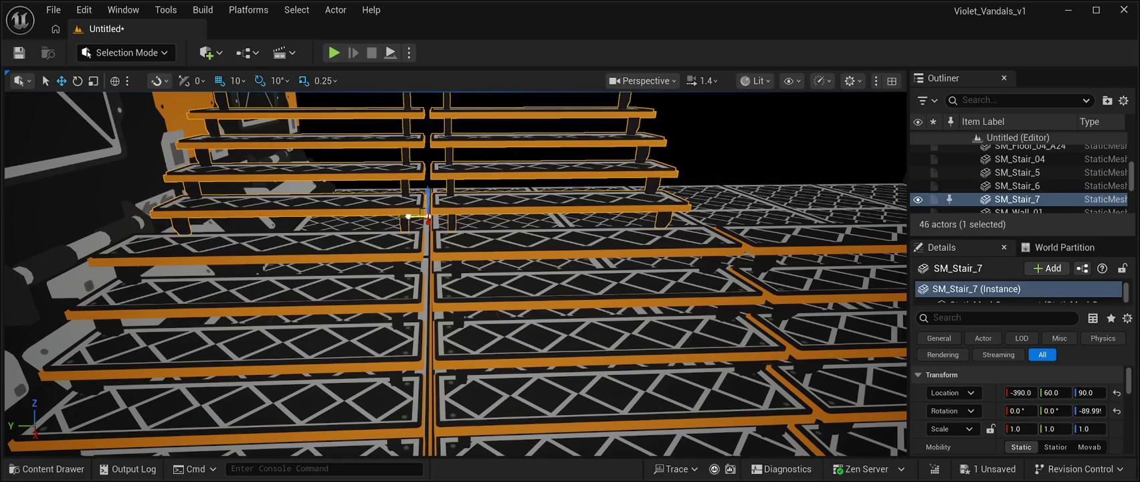
{"action": "scroll", "coordinate": [405, 216], "scroll_direction": "down", "scroll_amount": 5}
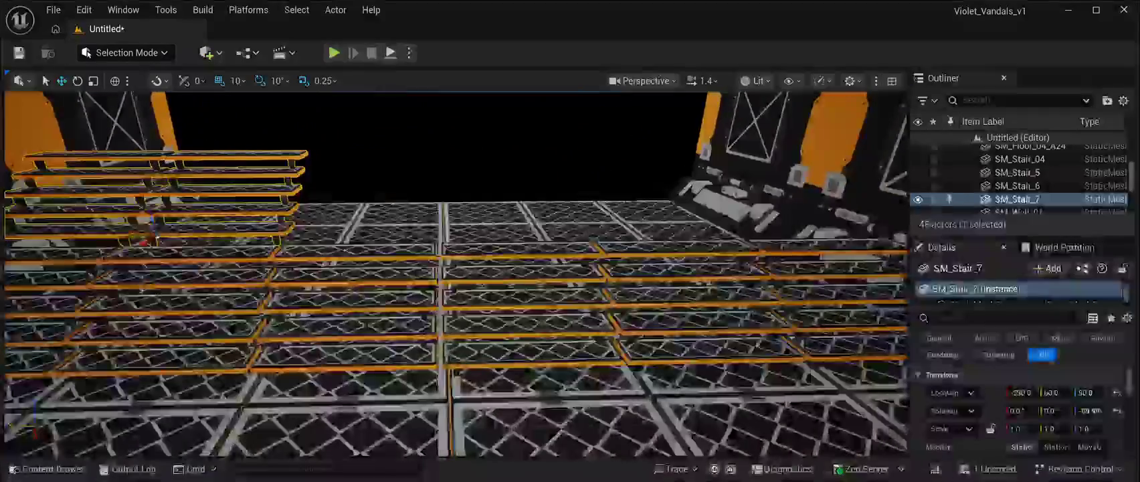
{"action": "left_click_drag", "start_coordinate": [405, 216], "coordinate": [318, 184]}
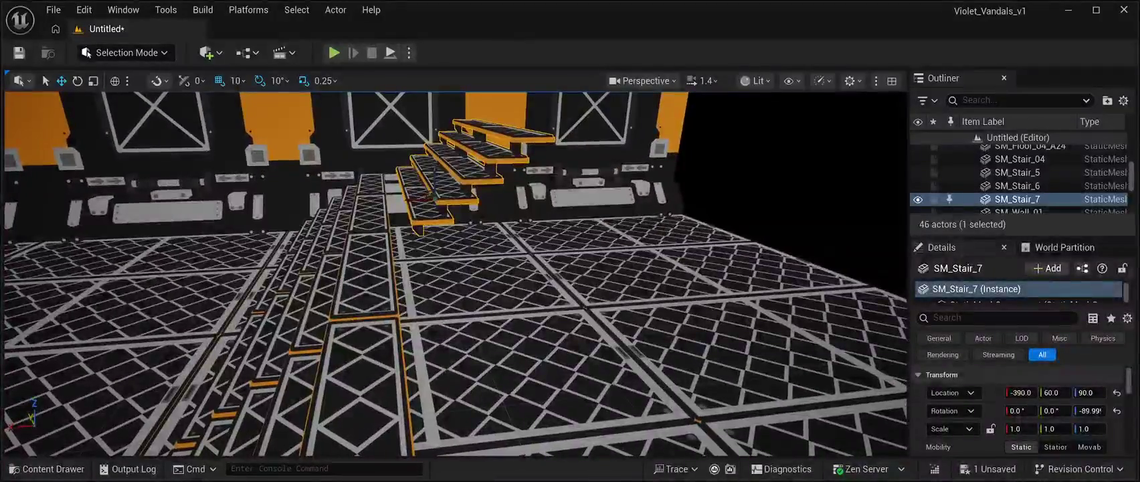
- Move SM_Stair_7 to X -360 and raise it to Z 100 above the first stair row
{"action": "left_click_drag", "start_coordinate": [419, 195], "coordinate": [391, 196]}
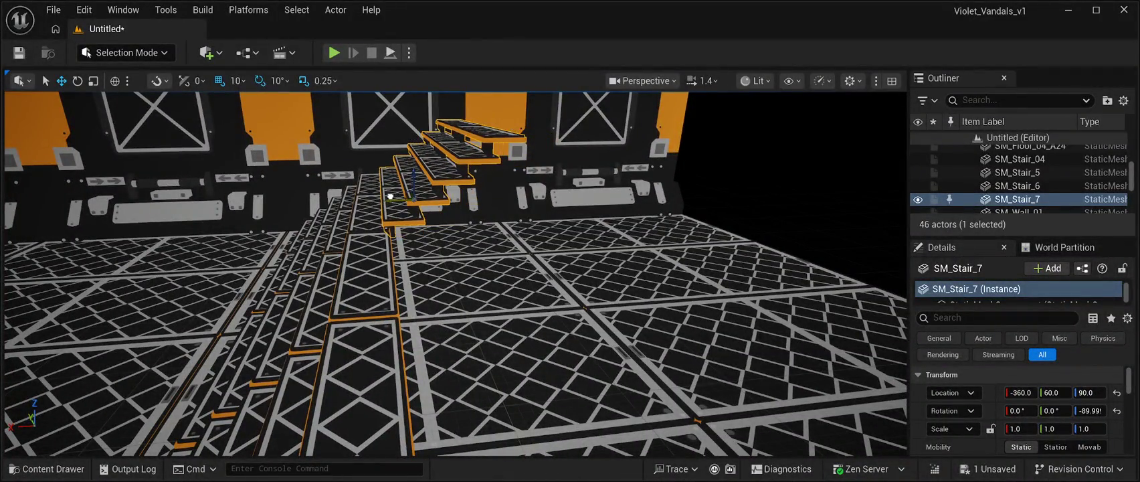
{"action": "key", "text": "f"}
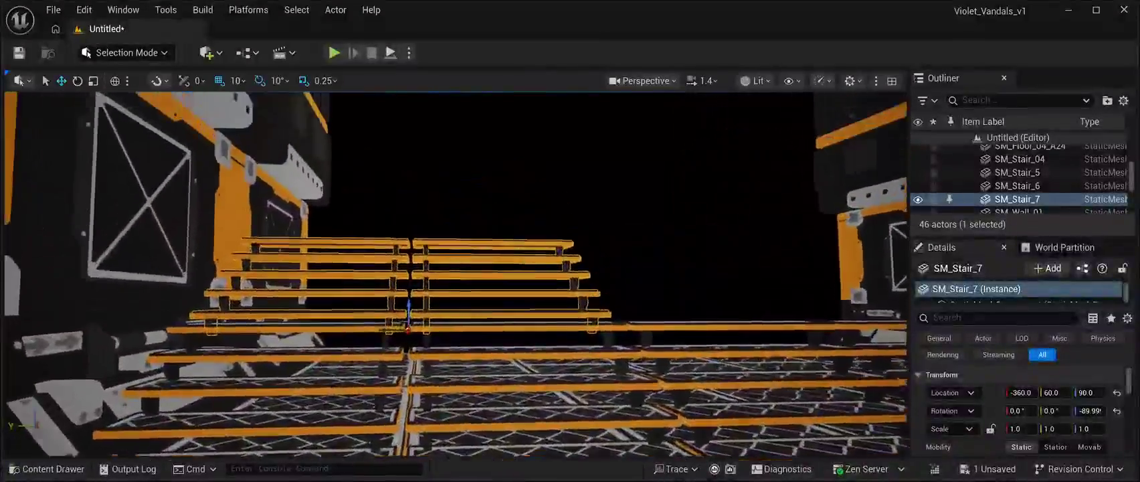
{"action": "scroll", "coordinate": [456, 275], "scroll_direction": "down", "scroll_amount": 5}
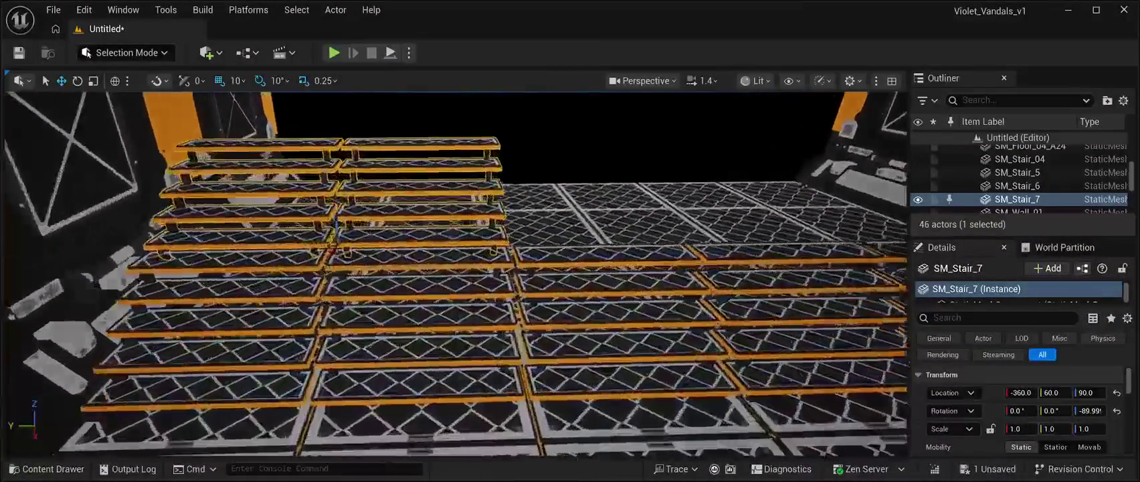
{"action": "scroll", "coordinate": [455, 275], "scroll_direction": "up", "scroll_amount": 10}
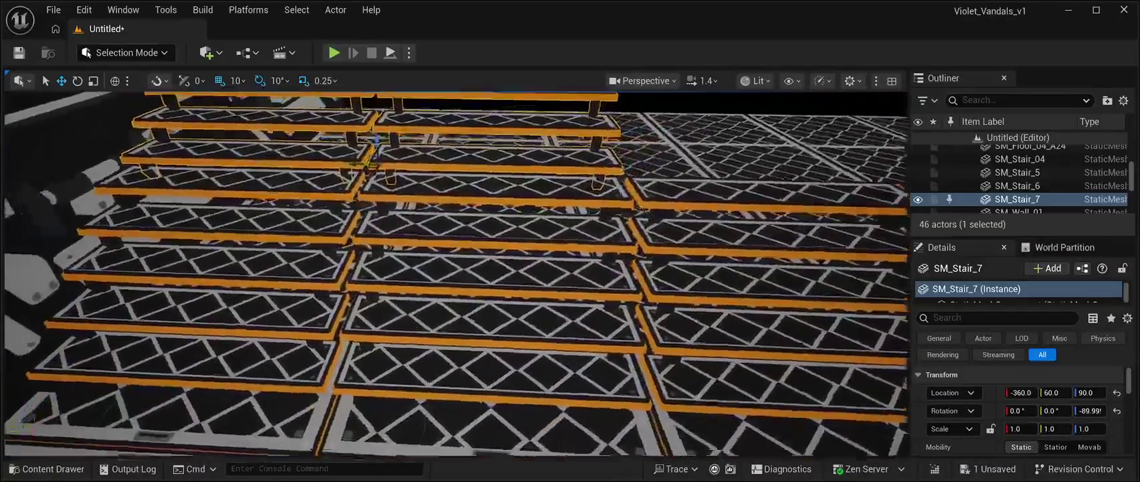
{"action": "key", "text": "f"}
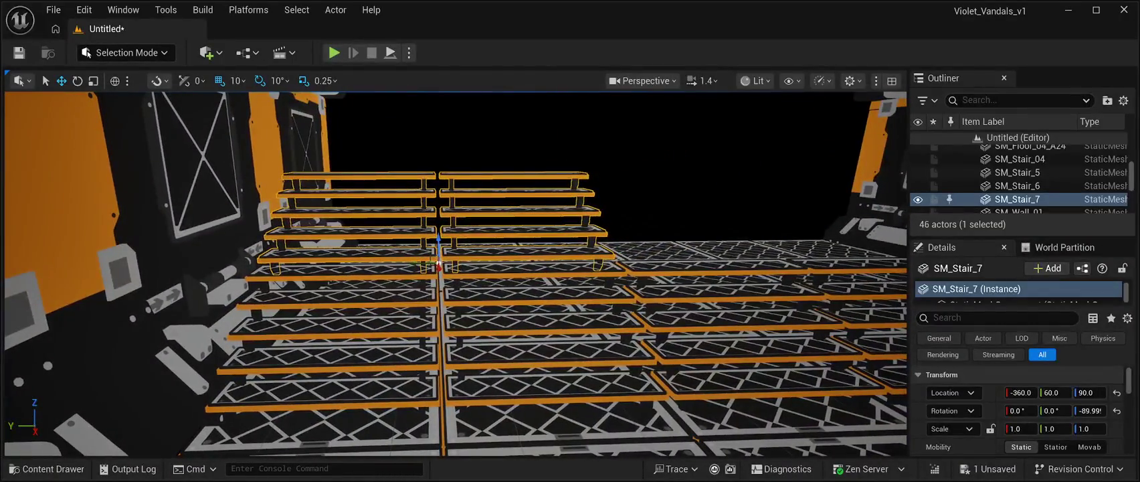
{"action": "scroll", "coordinate": [455, 275], "scroll_direction": "up", "scroll_amount": 1}
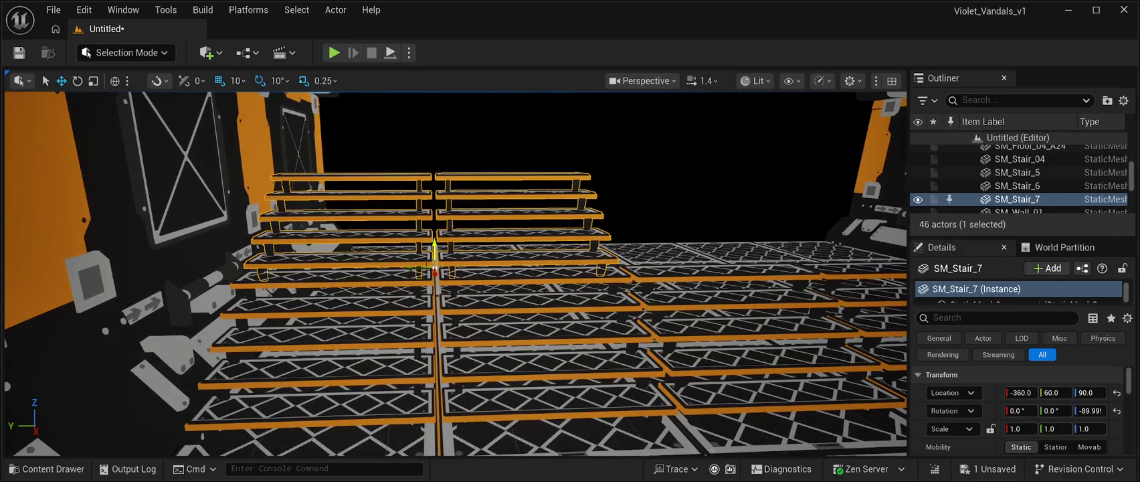
{"action": "mouse_move", "coordinate": [435, 249]}
{"action": "left_mouse_down"}
{"action": "mouse_move", "coordinate": [435, 236]}
{"action": "mouse_move", "coordinate": [154, 226]}
{"action": "left_mouse_up"}
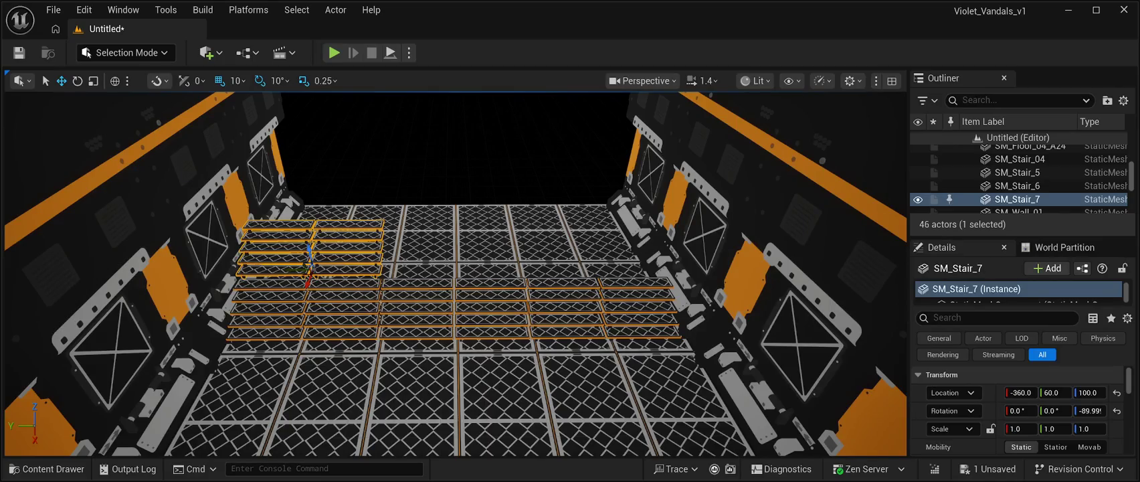
- Duplicate the upper stairs as SM_Stair_8 and slide it along Y to -330
{"action": "key", "text": "w"}
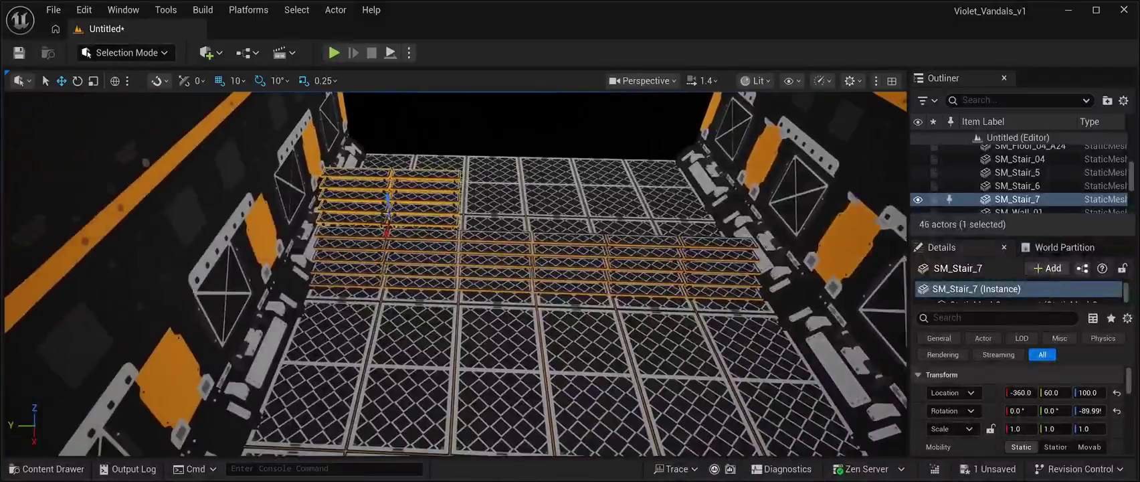
{"action": "key", "text": "d"}
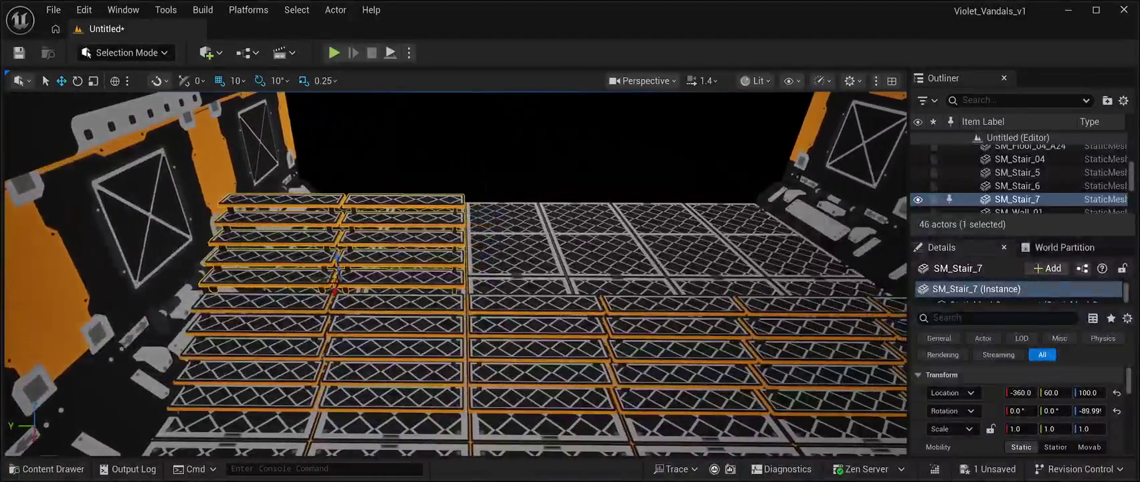
{"action": "key", "text": "d"}
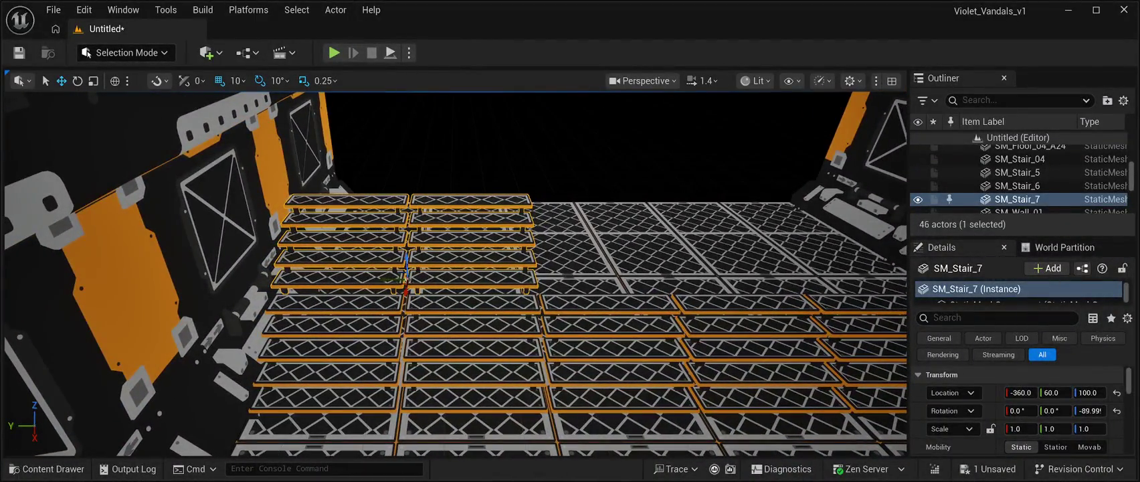
{"action": "key", "text": "ctrl+d"}
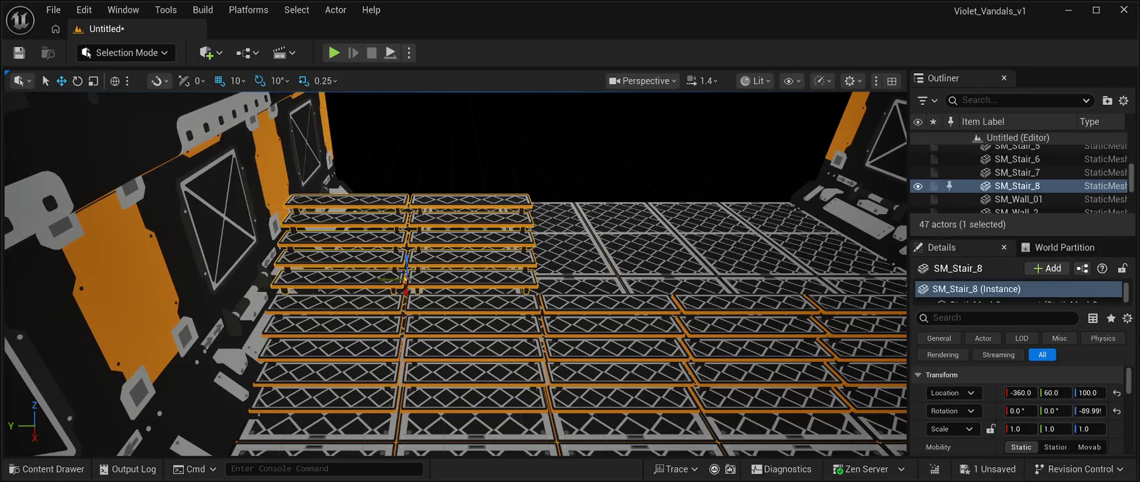
{"action": "left_click_drag", "start_coordinate": [381, 277], "coordinate": [625, 301]}
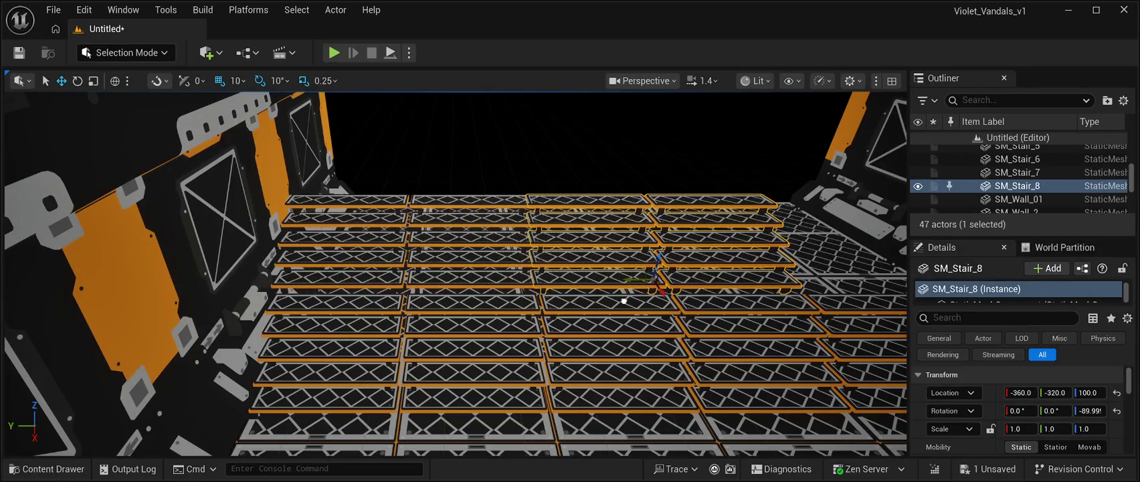
{"action": "key", "text": "d"}
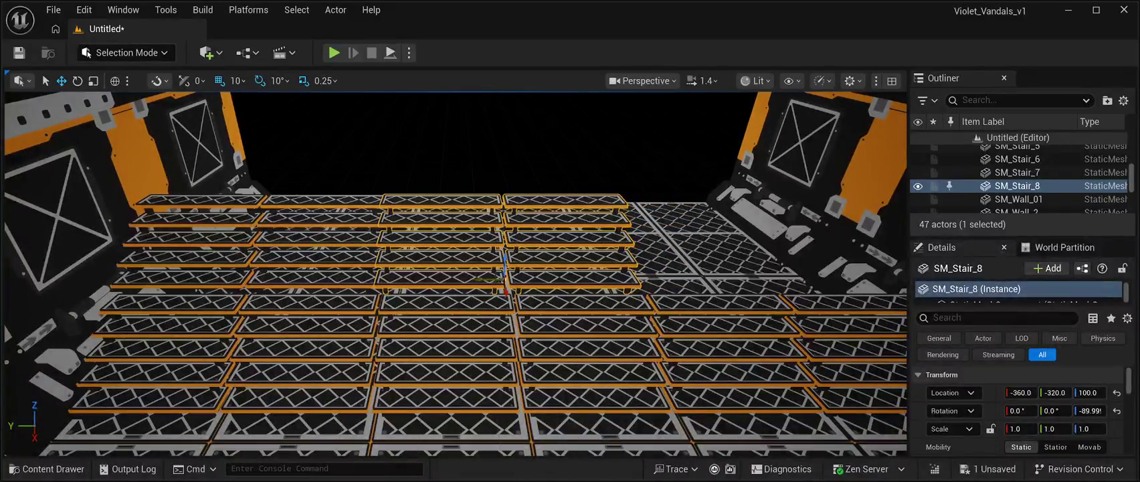
{"action": "left_click_drag", "start_coordinate": [486, 277], "coordinate": [493, 279]}
{"action": "key", "text": "d"}
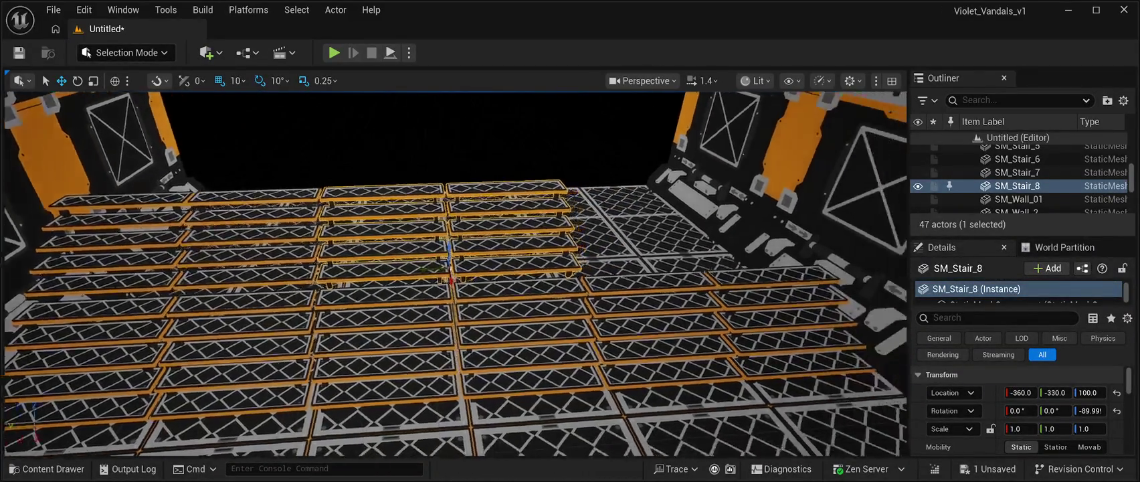
- Add SM_Stair_9 at Y -720, then fly the camera back to look down the corridor
{"action": "key", "text": "ctrl+d"}
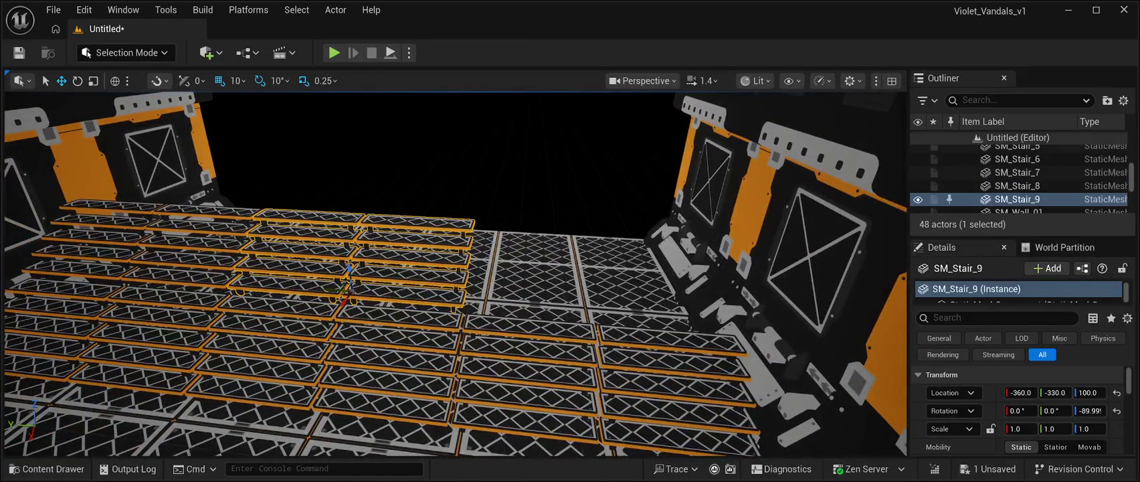
{"action": "left_click_drag", "start_coordinate": [504, 311], "coordinate": [563, 322]}
{"action": "key", "text": "s"}
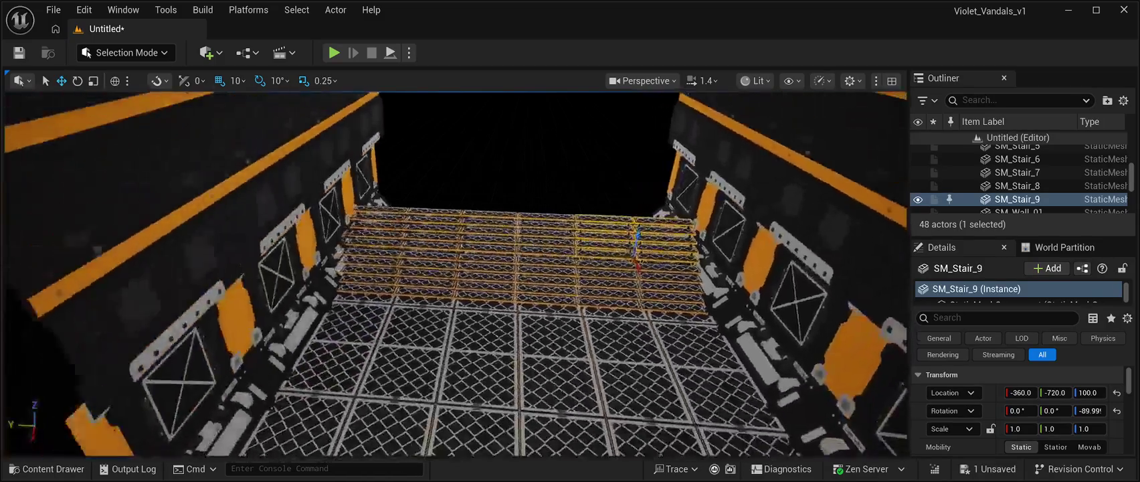
{"action": "key", "text": "w"}
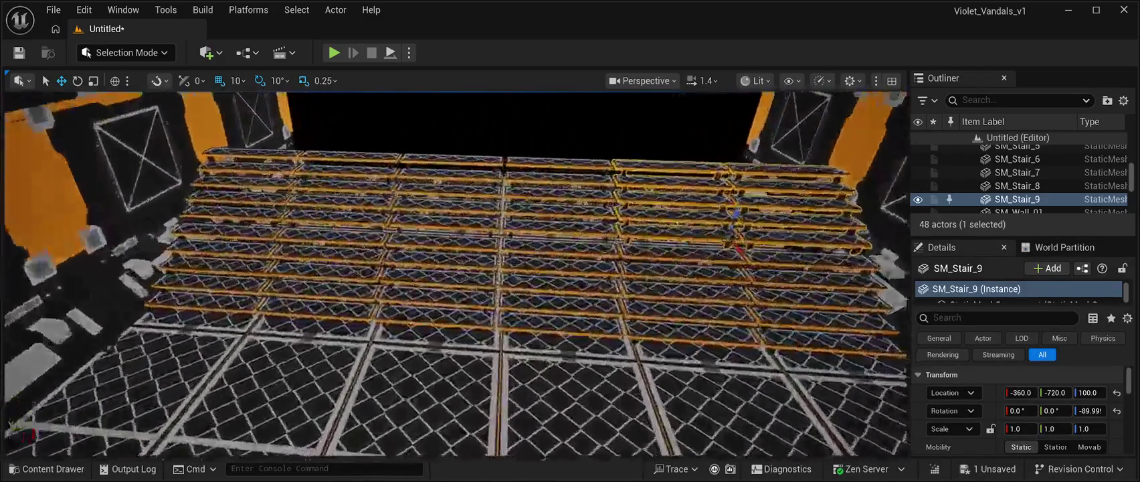
{"action": "key", "text": "e"}
{"action": "key", "text": "q"}
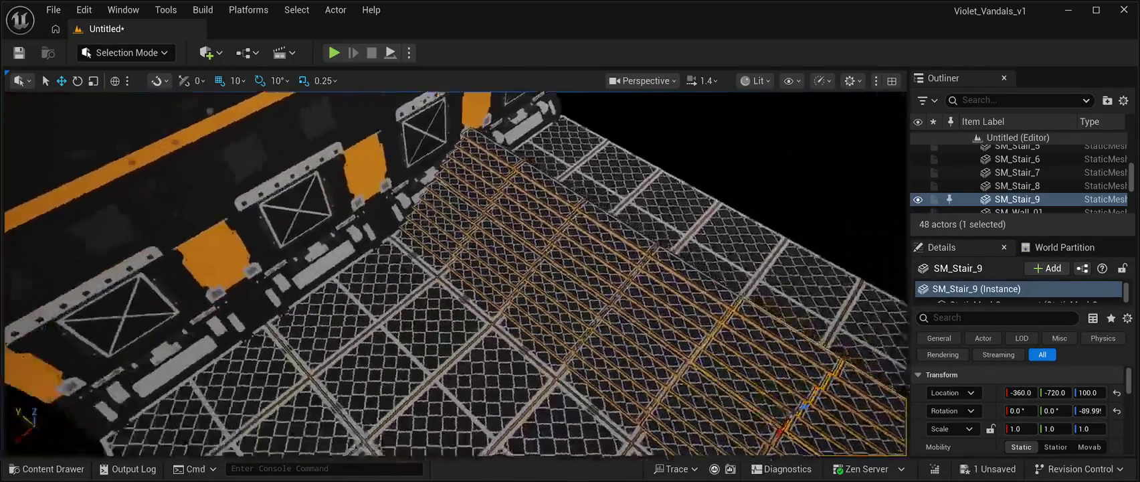
{"action": "key", "text": "s"}
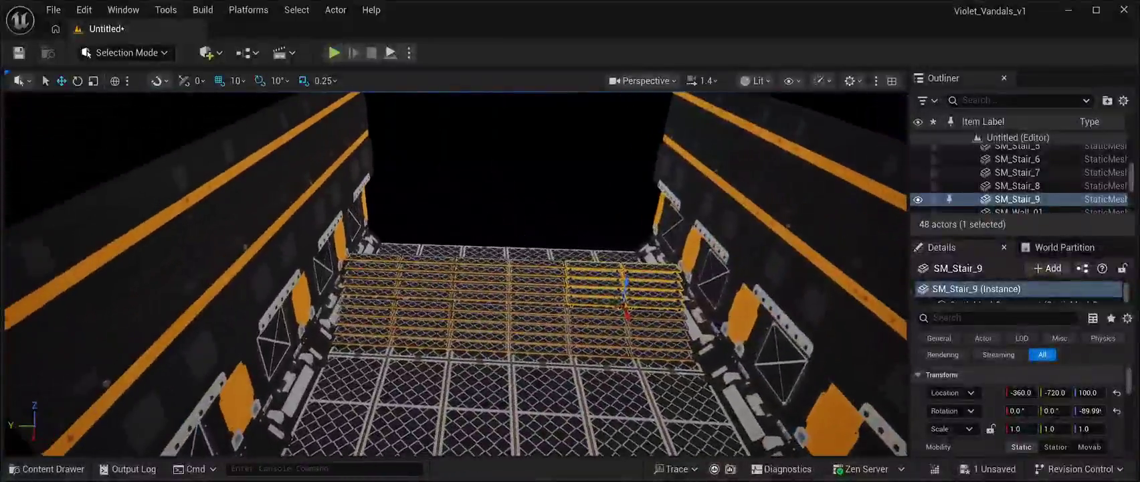
{"action": "key", "text": "d"}
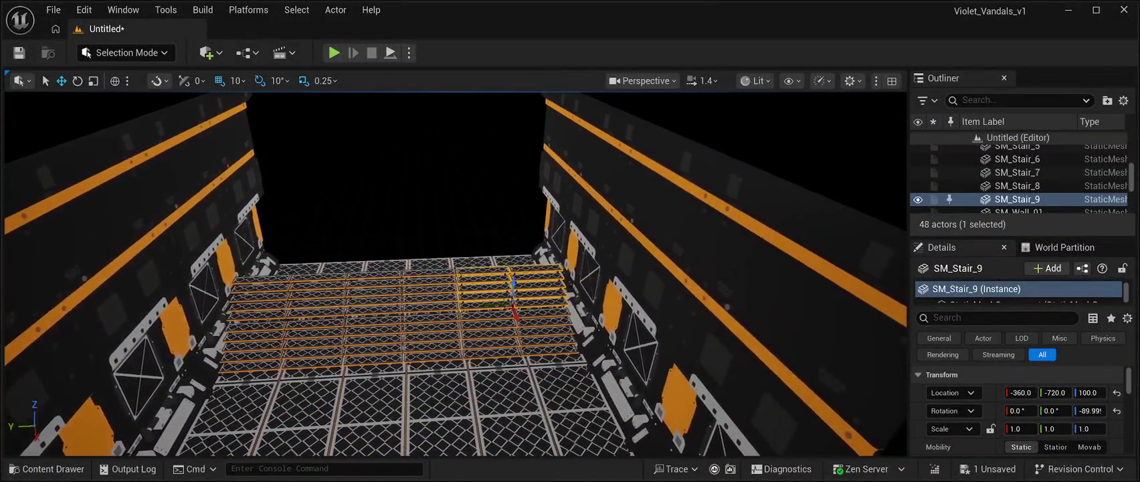
{"action": "key", "text": "a"}
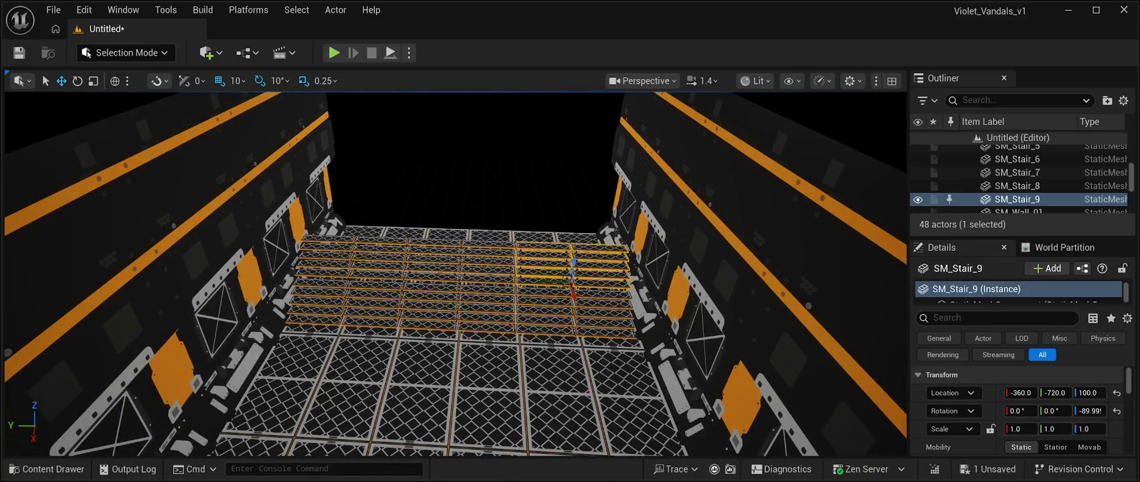
- Select floor tile SM_Floor_04_A20, confirm its material is MI_Atlas, then pull the camera back
{"action": "left_click", "coordinate": [563, 402]}
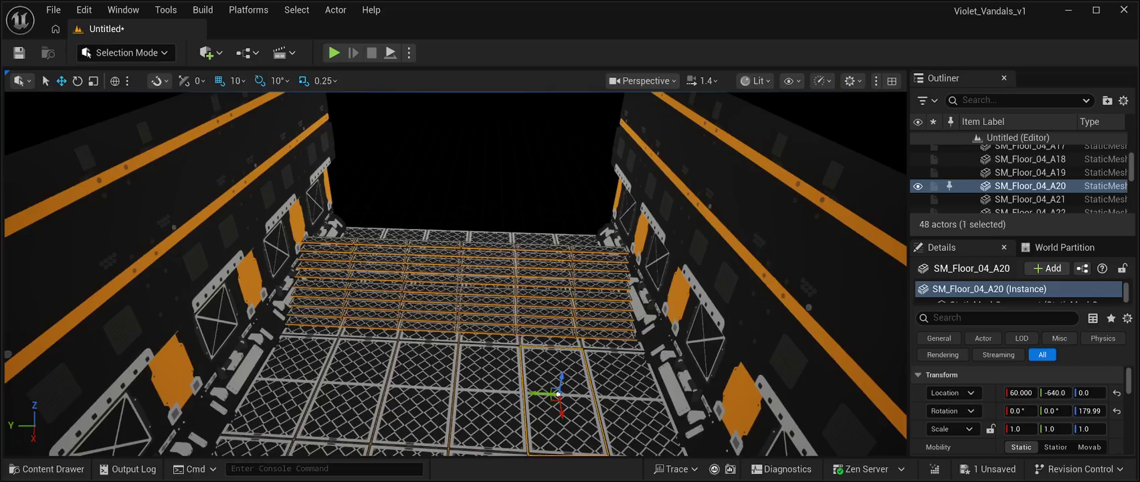
{"action": "scroll", "coordinate": [1018, 409], "scroll_direction": "down", "scroll_amount": 5}
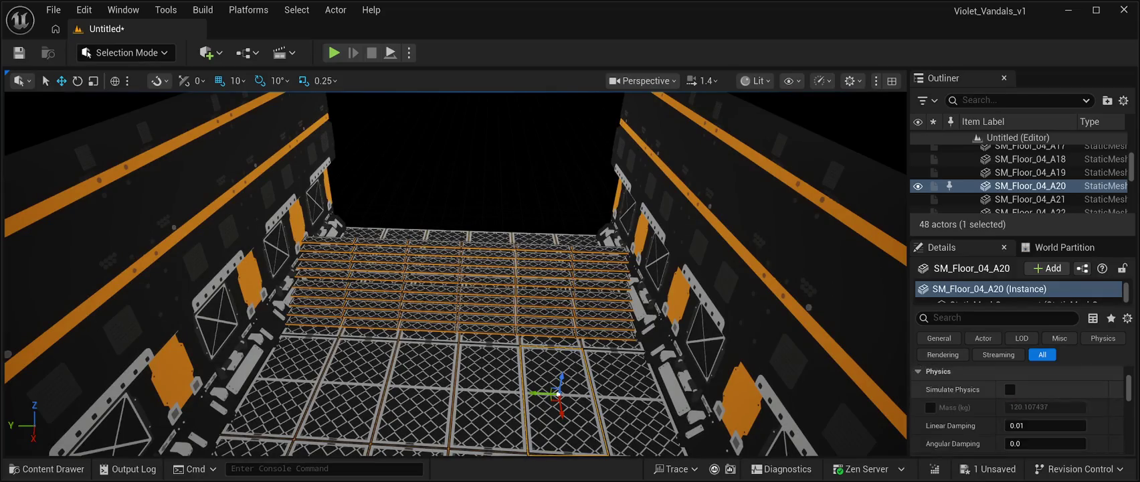
{"action": "scroll", "coordinate": [1017, 408], "scroll_direction": "up", "scroll_amount": 1}
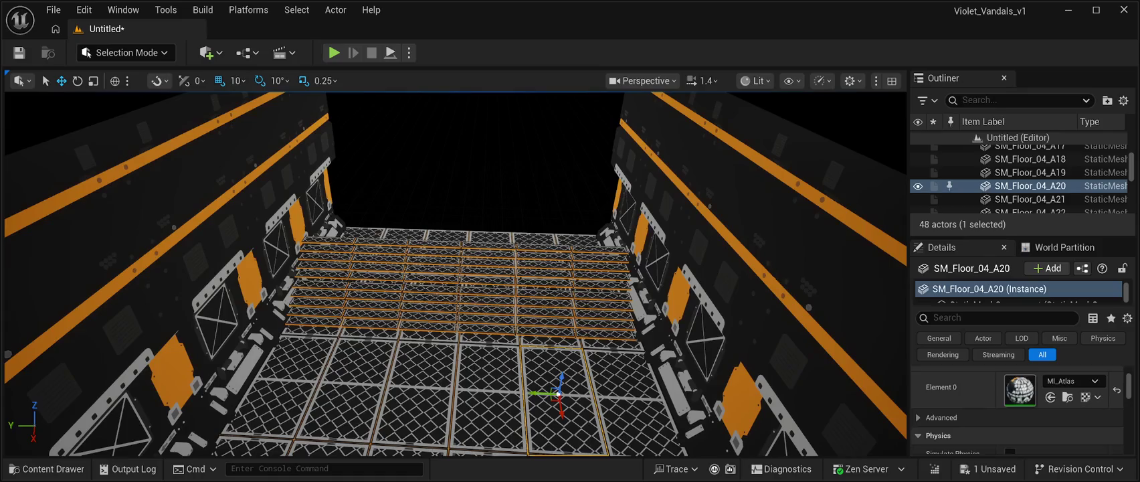
{"action": "scroll", "coordinate": [1018, 401], "scroll_direction": "up", "scroll_amount": 1}
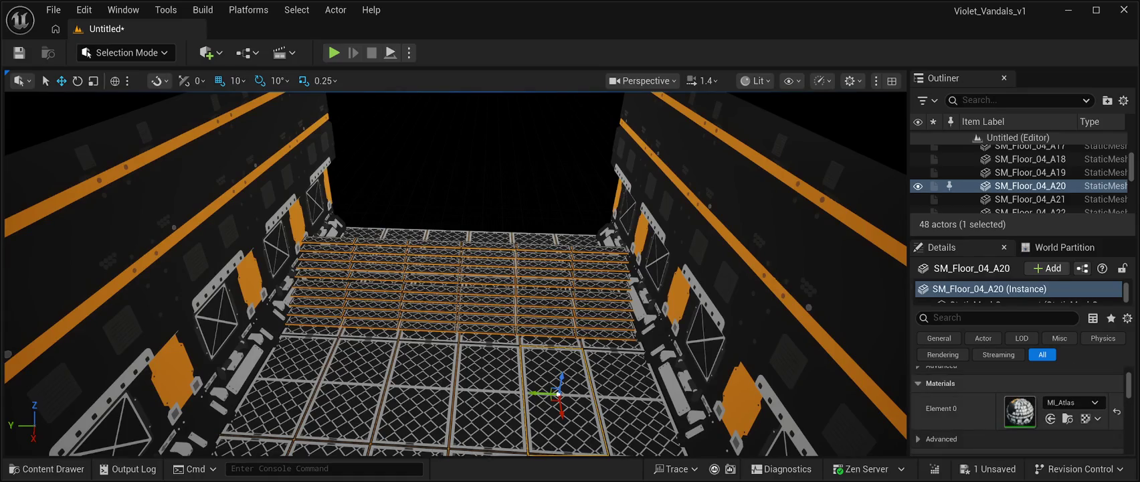
{"action": "scroll", "coordinate": [1017, 408], "scroll_direction": "down", "scroll_amount": 1}
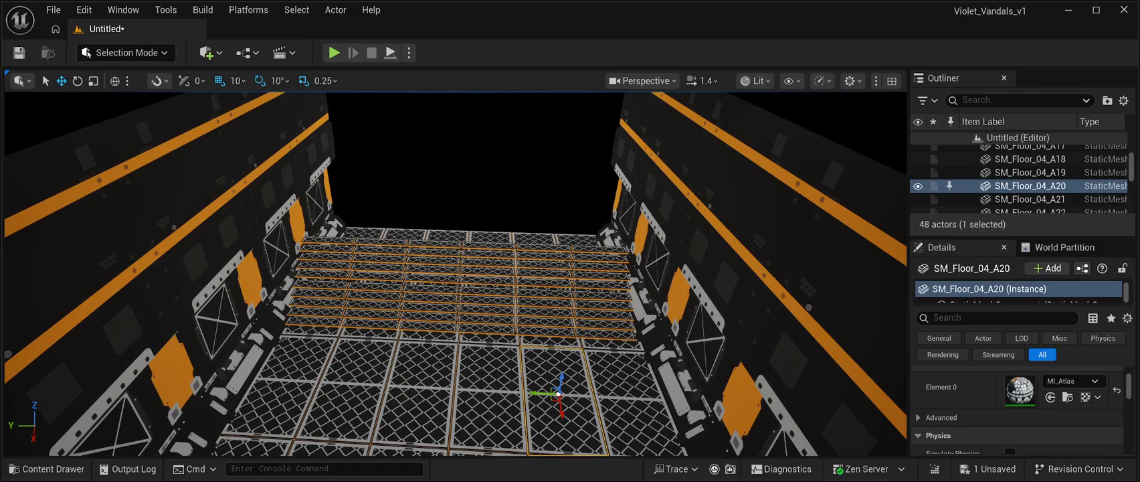
{"action": "key", "text": "s"}
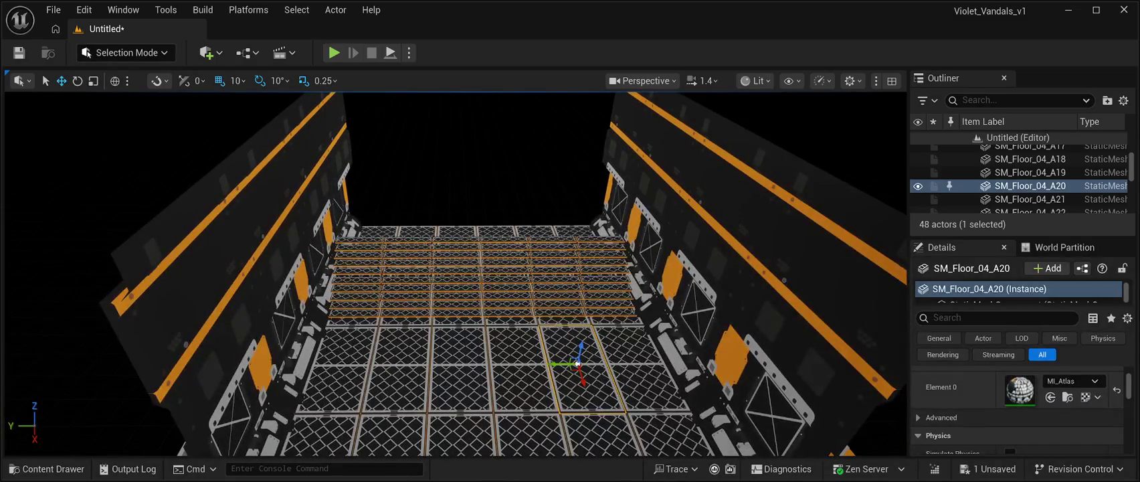
{"action": "key", "text": "d"}
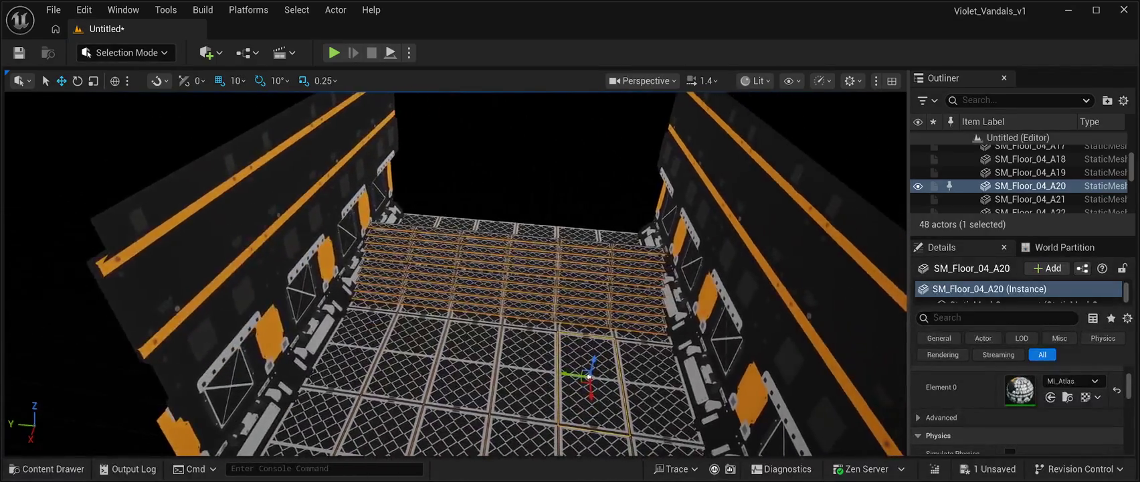
{"action": "key", "text": "a"}
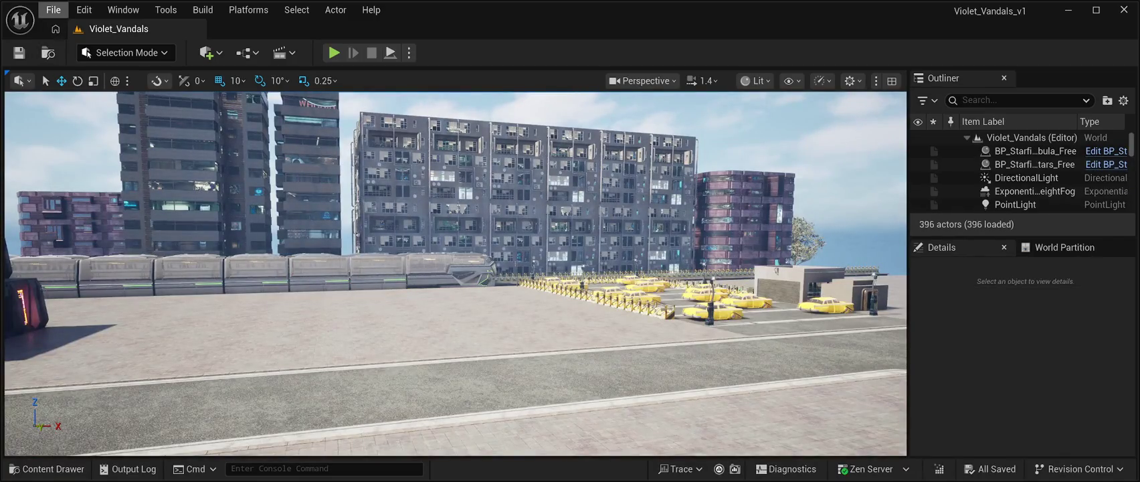
- Glance through the File menu without choosing anything, then bring up the Content Drawer
{"action": "left_click", "coordinate": [52, 9]}
{"action": "mouse_move", "coordinate": [84, 10]}
{"action": "left_click", "coordinate": [53, 9]}
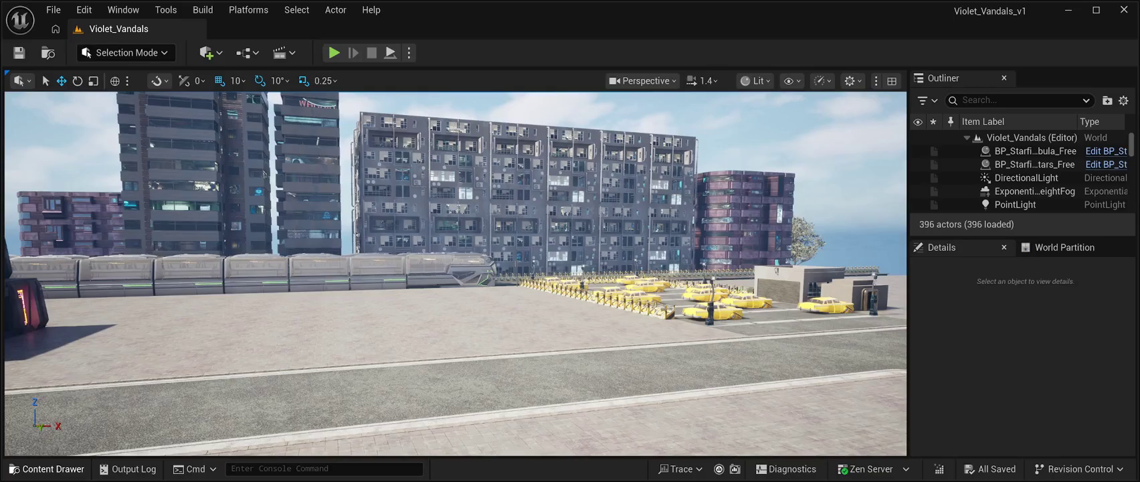
{"action": "left_click", "coordinate": [47, 468]}
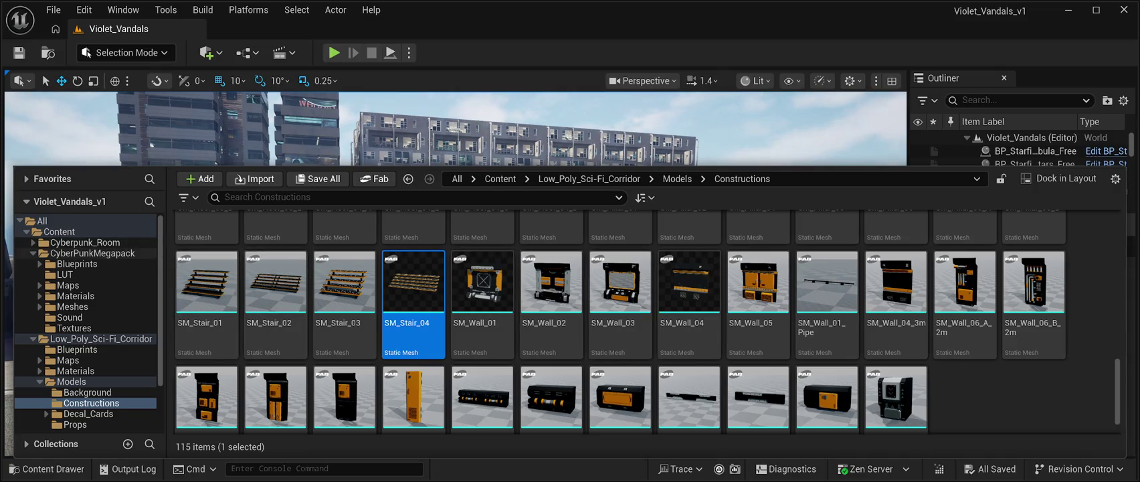
- Browse CyberPunkMegapack, return to the top-level Content folder, and step left to Cyberpunk_Room
{"action": "left_click", "coordinate": [93, 253]}
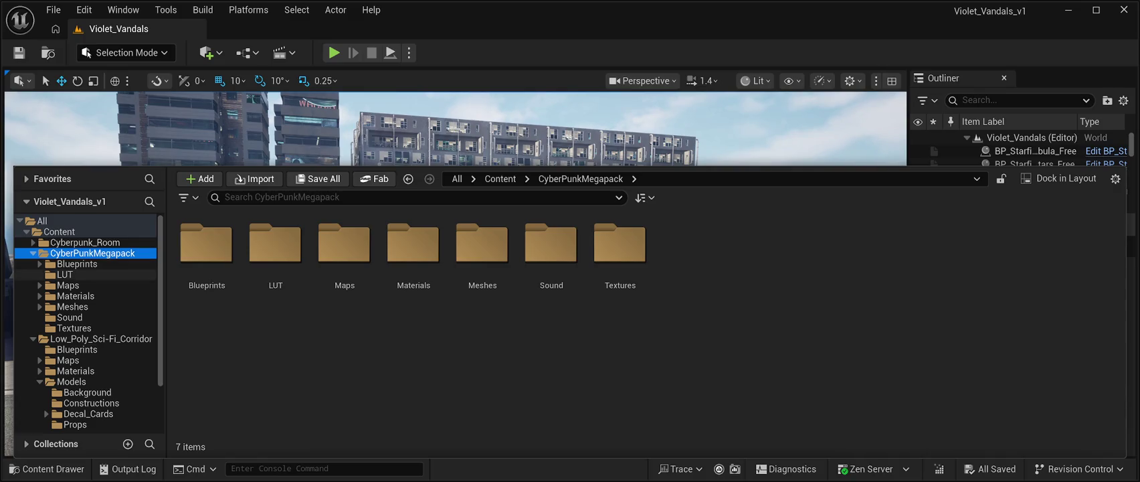
{"action": "left_click", "coordinate": [500, 179]}
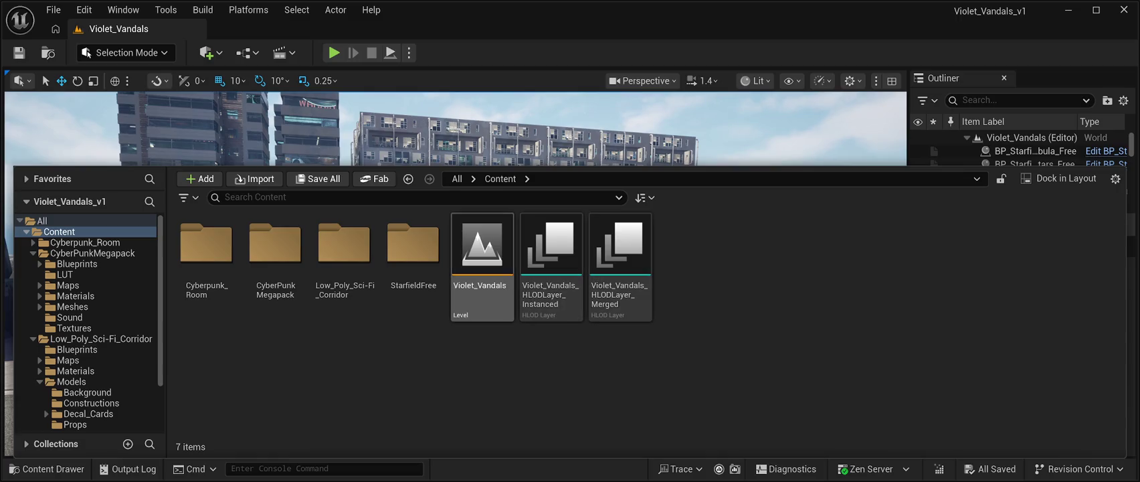
{"action": "key", "text": "Left"}
{"action": "key", "text": "Left"}
{"action": "key", "text": "Left"}
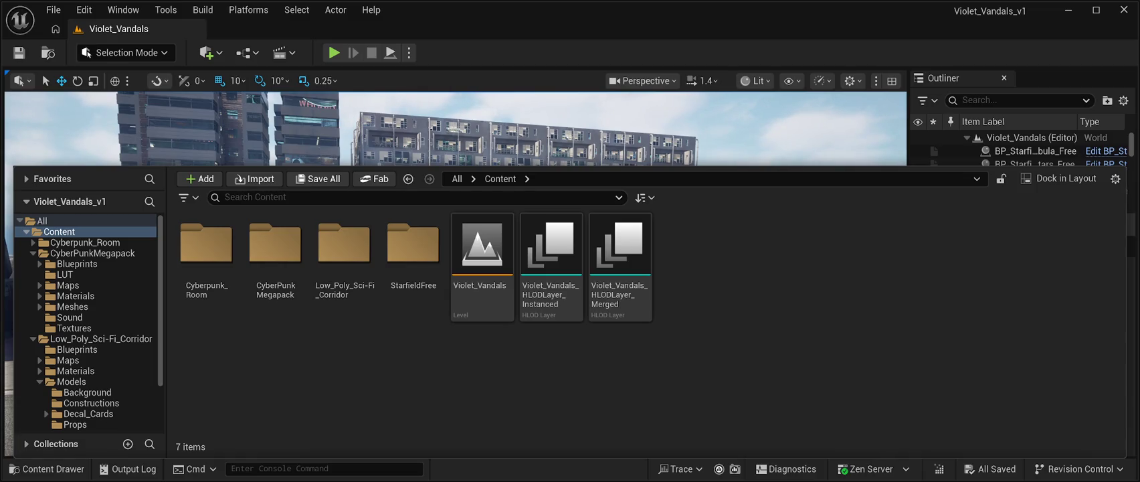
- Select BP_Starfield_bgNebula_Free in the Outliner, frame it, and dismiss the content drawer
{"action": "left_click", "coordinate": [1035, 151]}
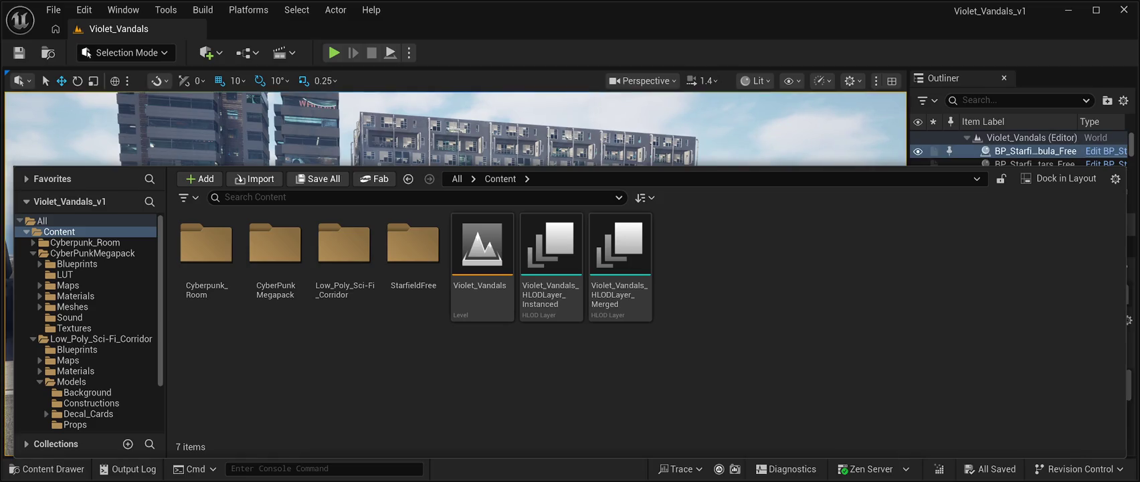
{"action": "key", "text": "f"}
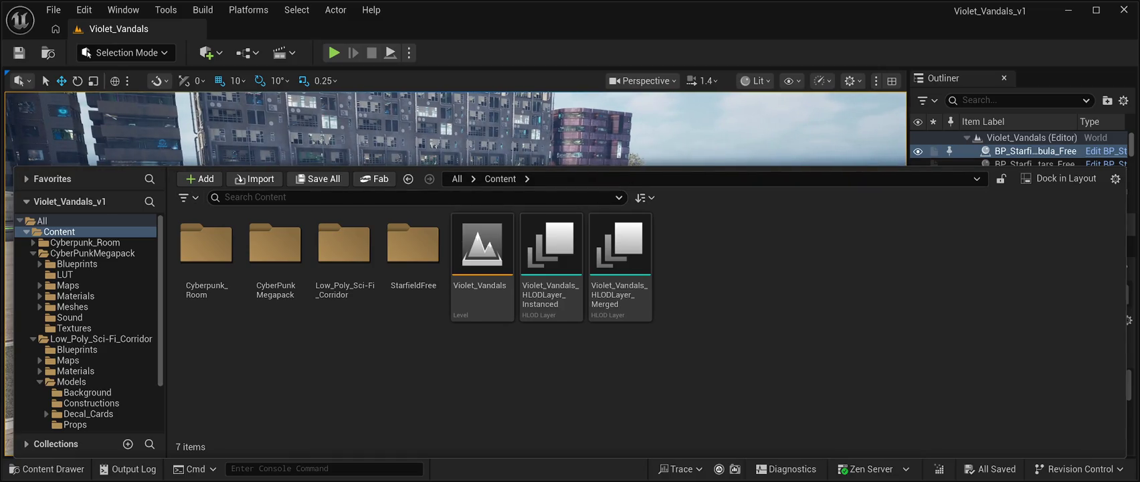
{"action": "left_click", "coordinate": [53, 9]}
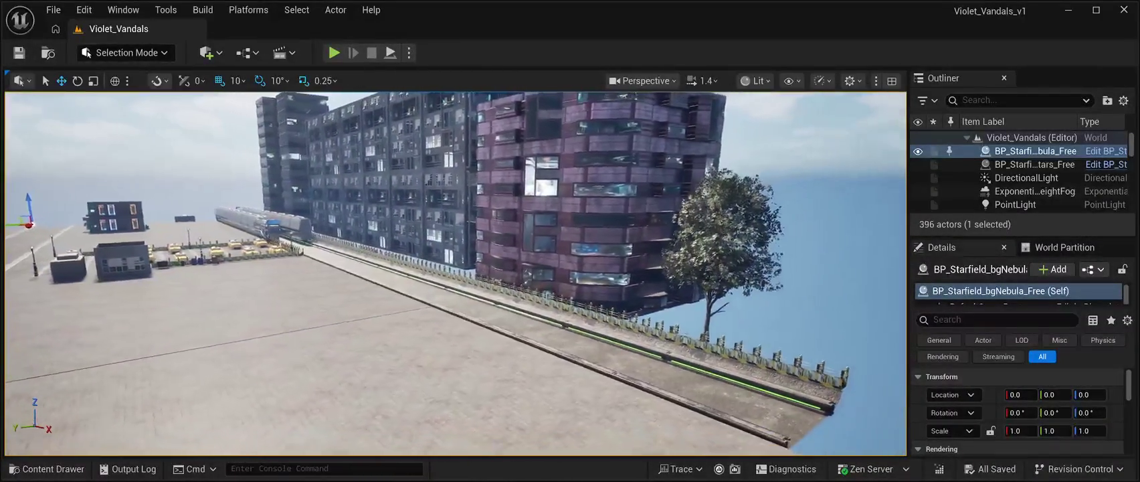
- Browse to the Blueprints folder under Low_Poly_Sci-Fi_Corridor, then close the content drawer
{"action": "key", "text": "ctrl+space"}
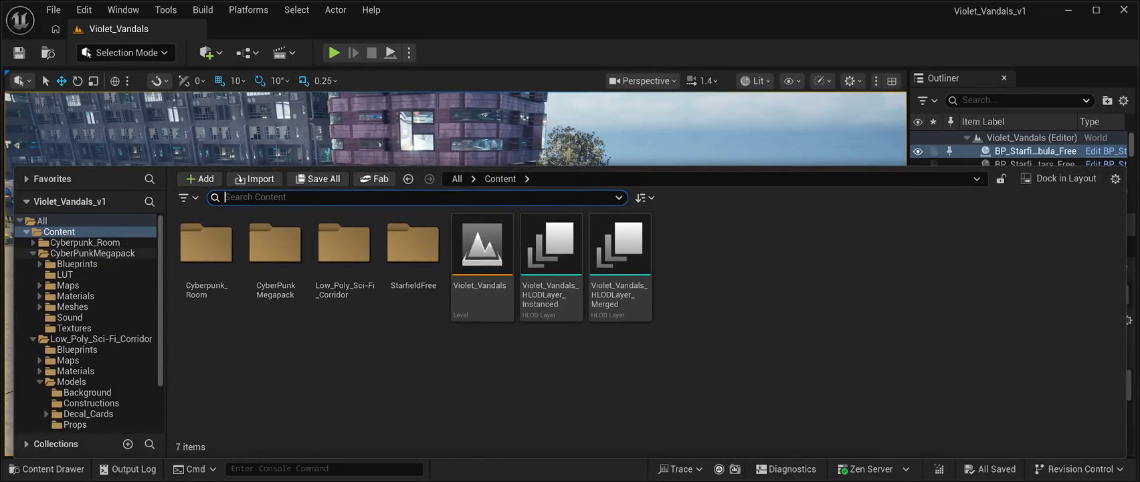
{"action": "left_click", "coordinate": [100, 338]}
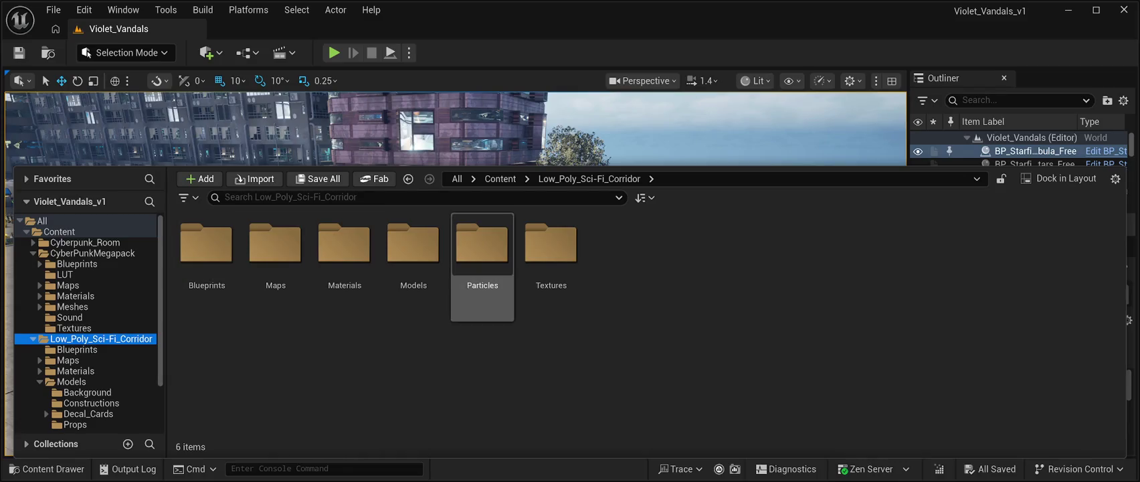
{"action": "left_click", "coordinate": [207, 255]}
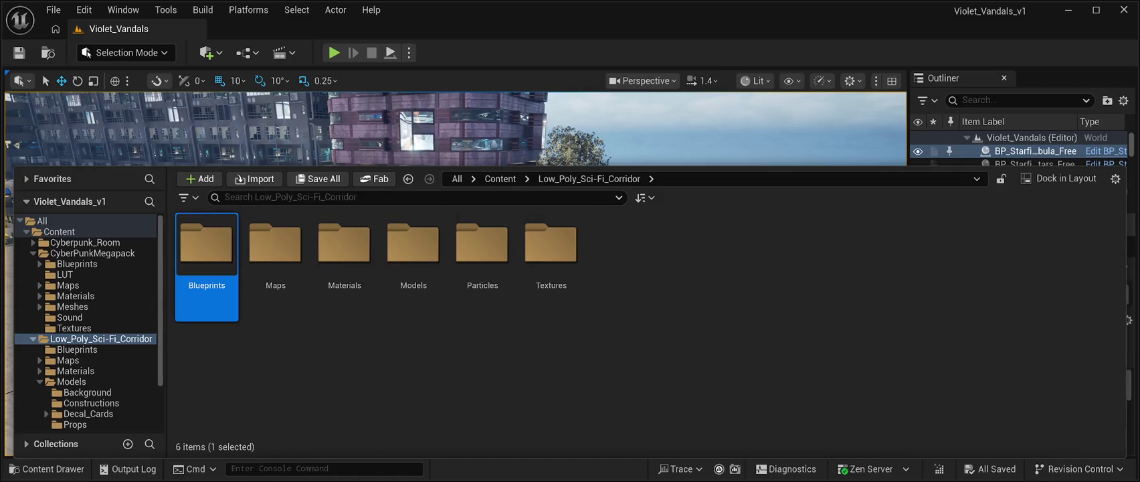
{"action": "key", "text": "ctrl+space"}
- Frame the starfield actor, fly toward the apartment buildings, and reopen the content drawer
{"action": "key", "text": "f"}
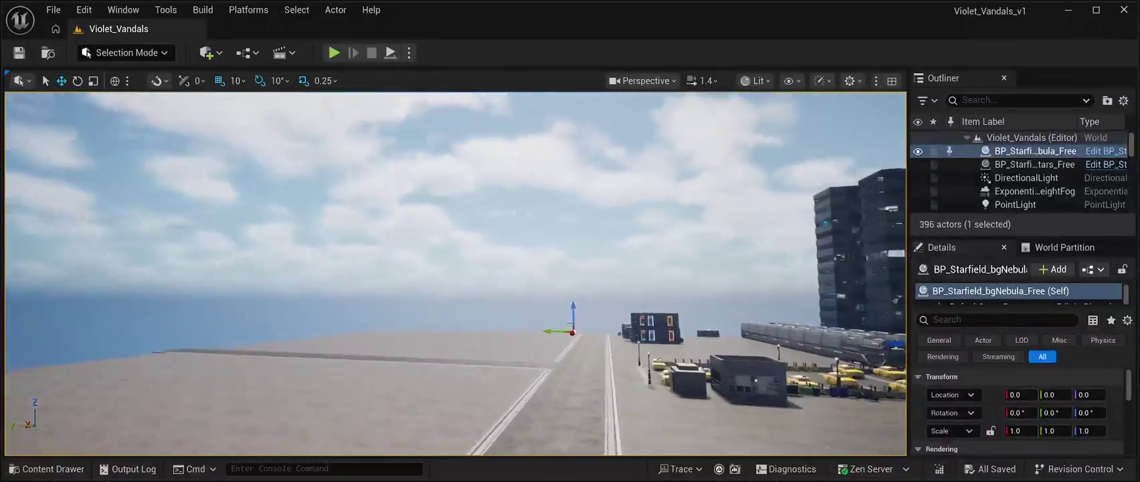
{"action": "key", "text": "w"}
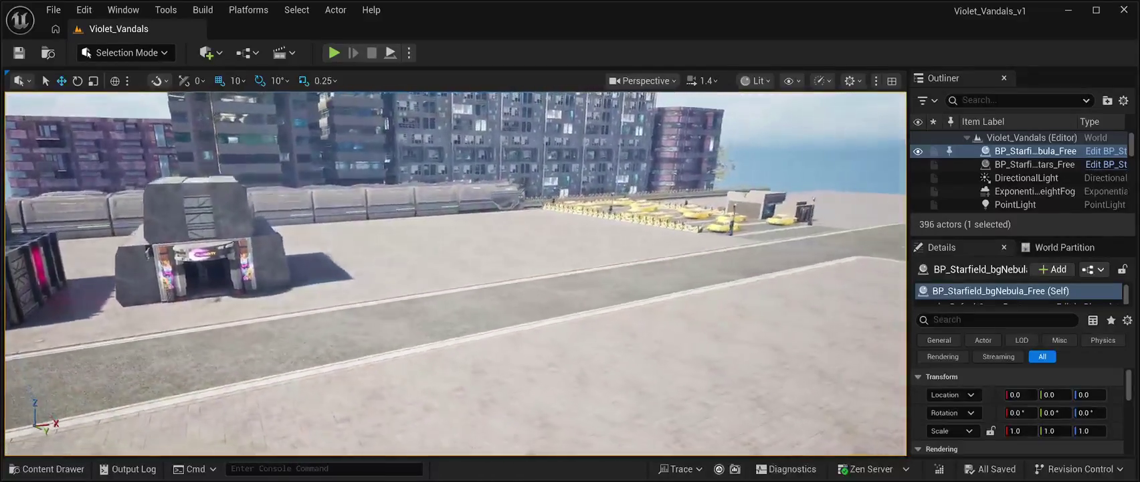
{"action": "left_click", "coordinate": [46, 469]}
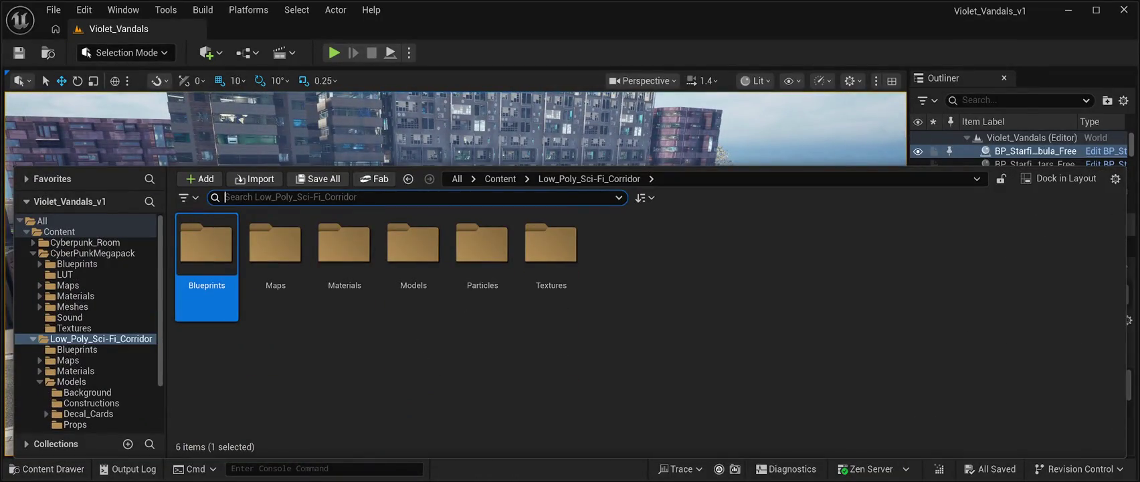
- Close the content drawer to reveal the Violet_Vandals city with its yellow taxis
{"action": "key", "text": "ctrl+space"}
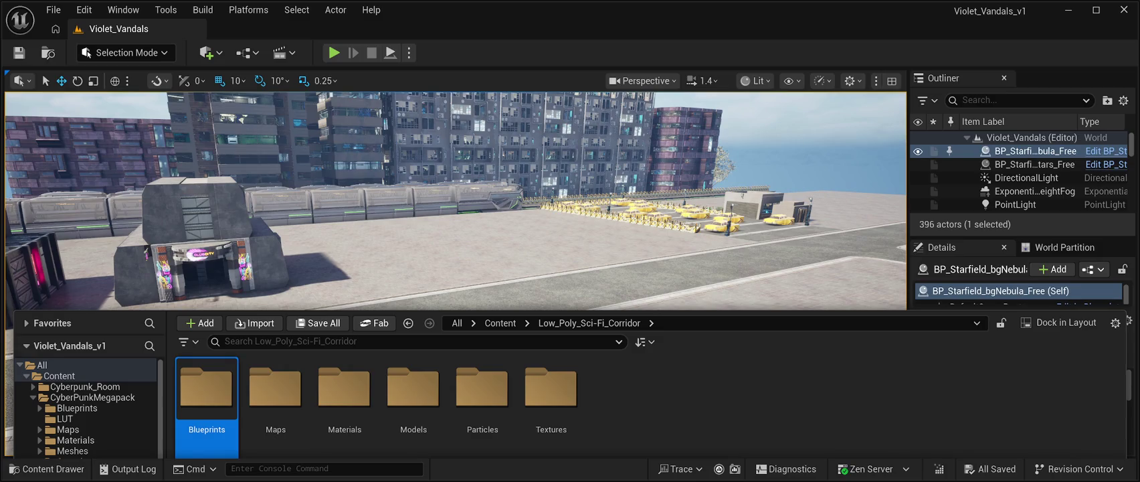
- Put away the asset browser so the level is fully visible
{"action": "key", "text": "ctrl+space"}
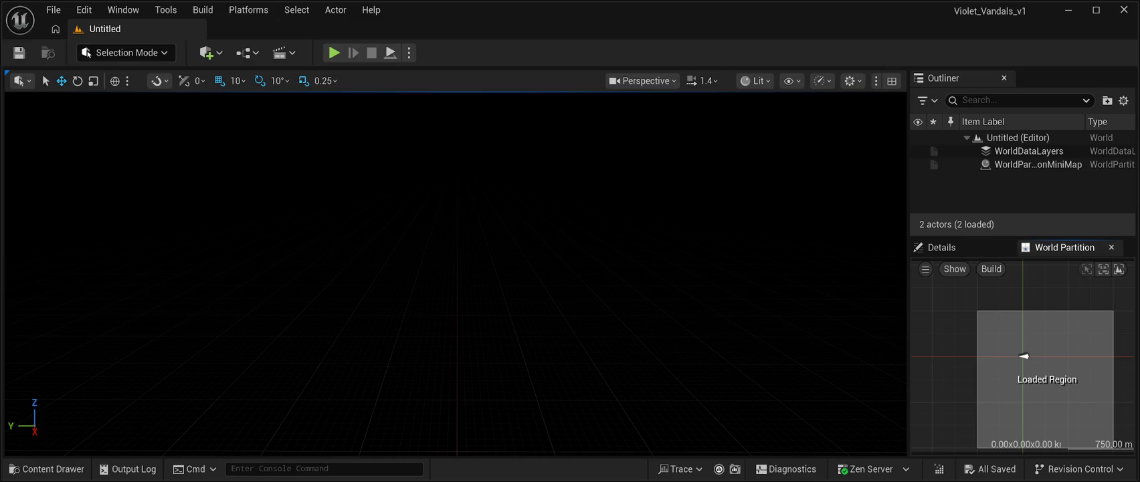
- Look over the Tools menu, then open the Content Drawer at Low_Poly_Sci-Fi_Corridor
{"action": "left_click", "coordinate": [166, 9]}
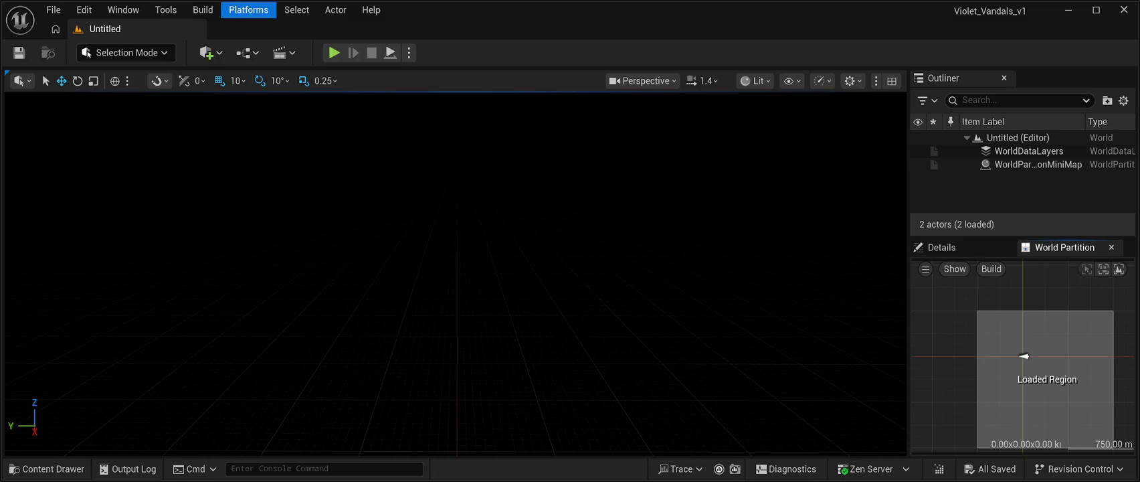
{"action": "mouse_move", "coordinate": [203, 10]}
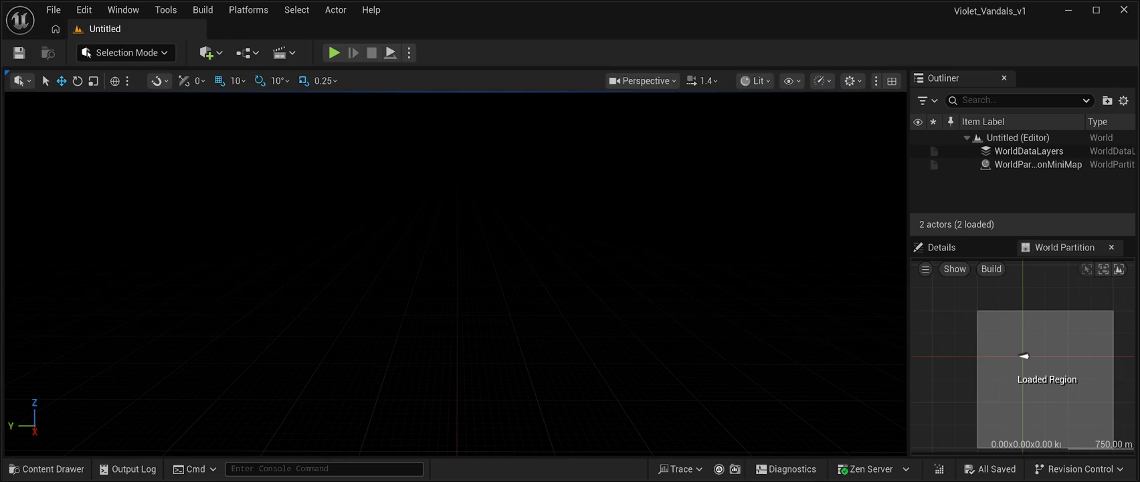
{"action": "left_click", "coordinate": [47, 469]}
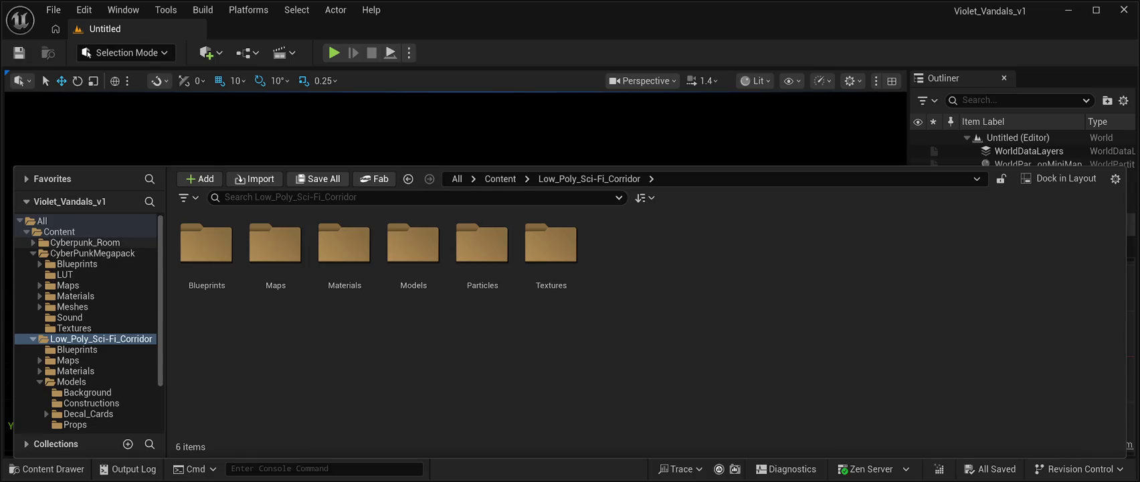
- Show the CyberPunkMegapack folder's contents in the content drawer
{"action": "left_click", "coordinate": [93, 253]}
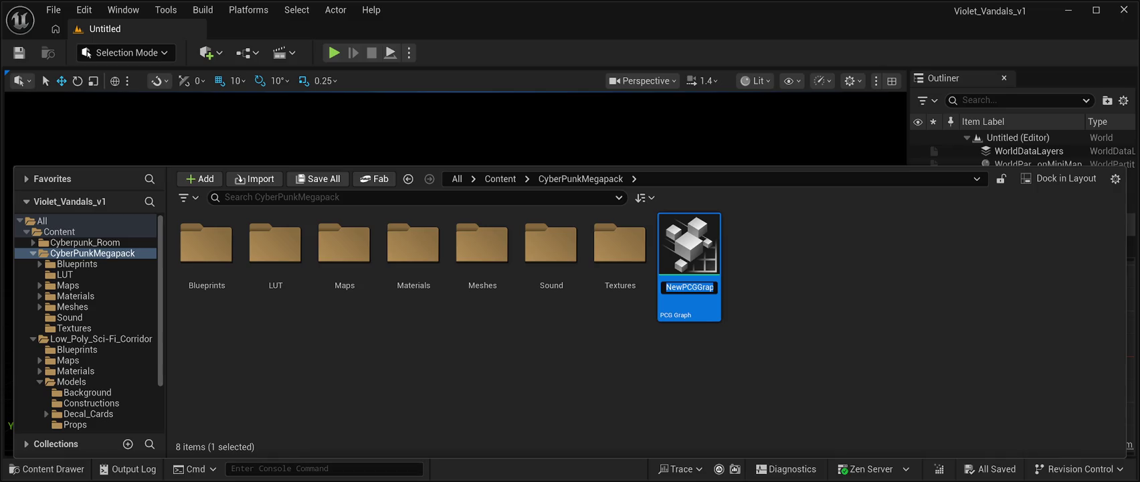
- Name the new PCG graph PCG_Test and hide the Content Drawer to show the level
{"action": "key", "text": "Return"}
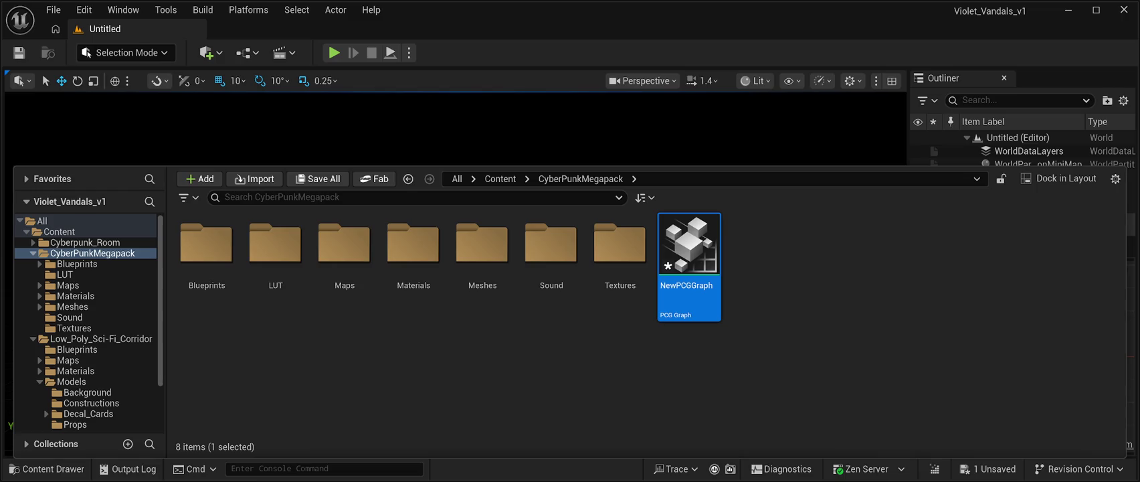
{"action": "key", "text": "Delete"}
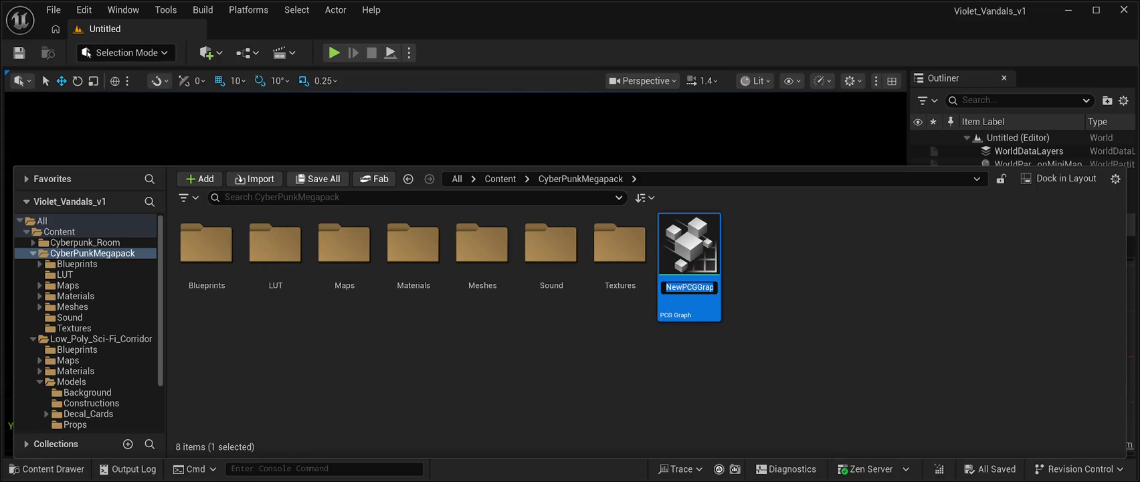
{"action": "type", "text": "P"}
{"action": "type", "text": "CG_"}
{"action": "type", "text": "Test"}
{"action": "key", "text": "Return"}
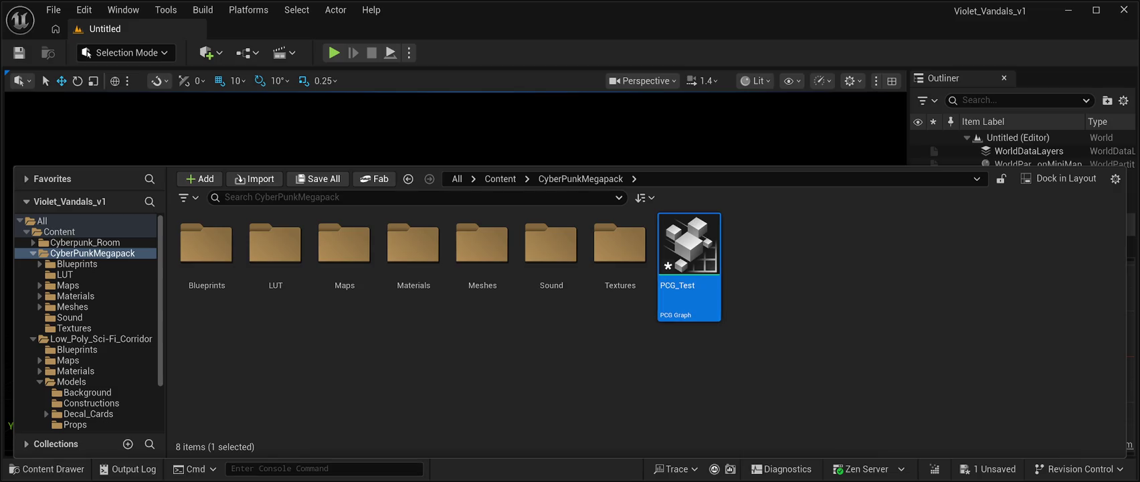
{"action": "key", "text": "ctrl+space"}
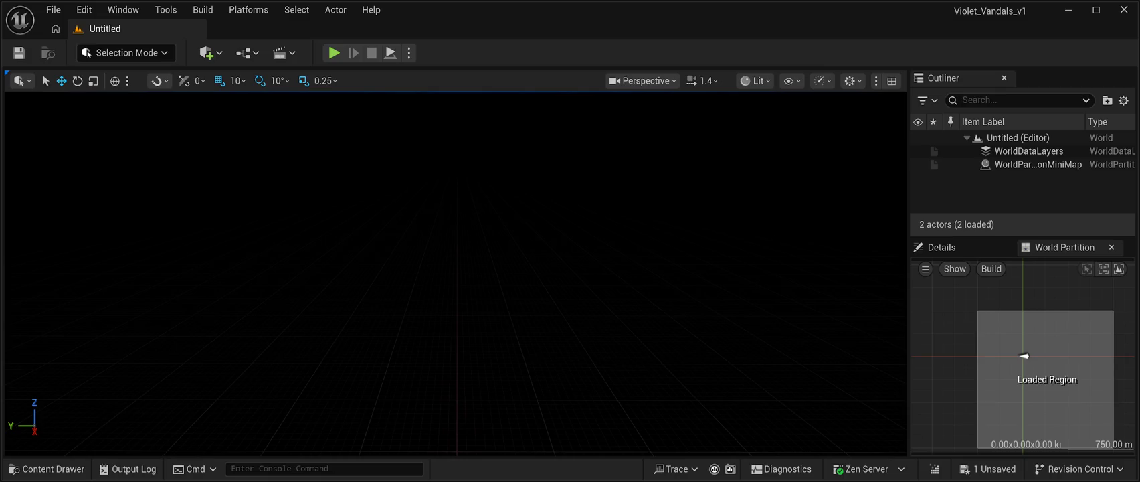
- Place a Directional Light actor in the middle of the Untitled level
{"action": "left_click", "coordinate": [53, 10]}
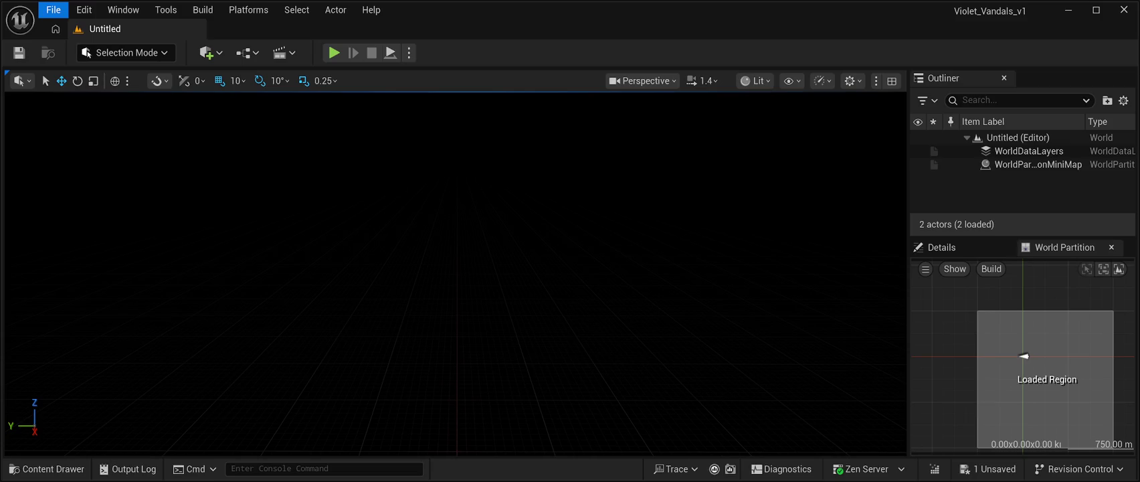
{"action": "left_click", "coordinate": [47, 469]}
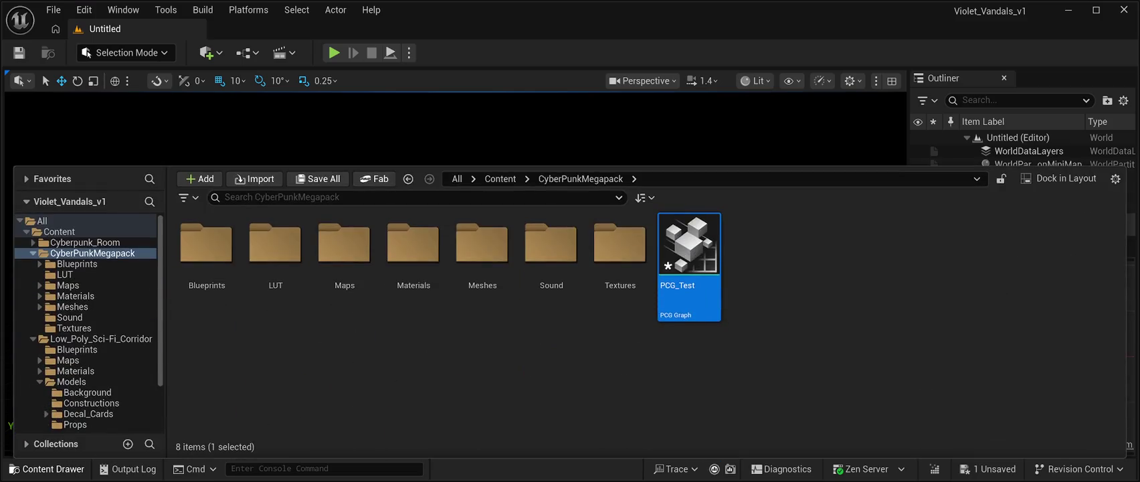
{"action": "left_click", "coordinate": [47, 468]}
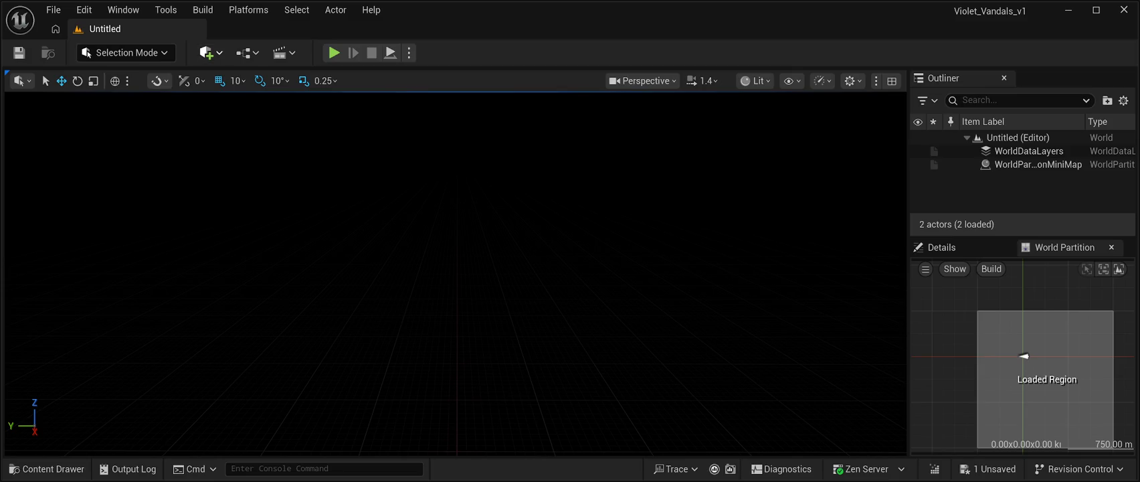
{"action": "left_click_drag", "start_coordinate": [484, 224], "coordinate": [450, 306]}
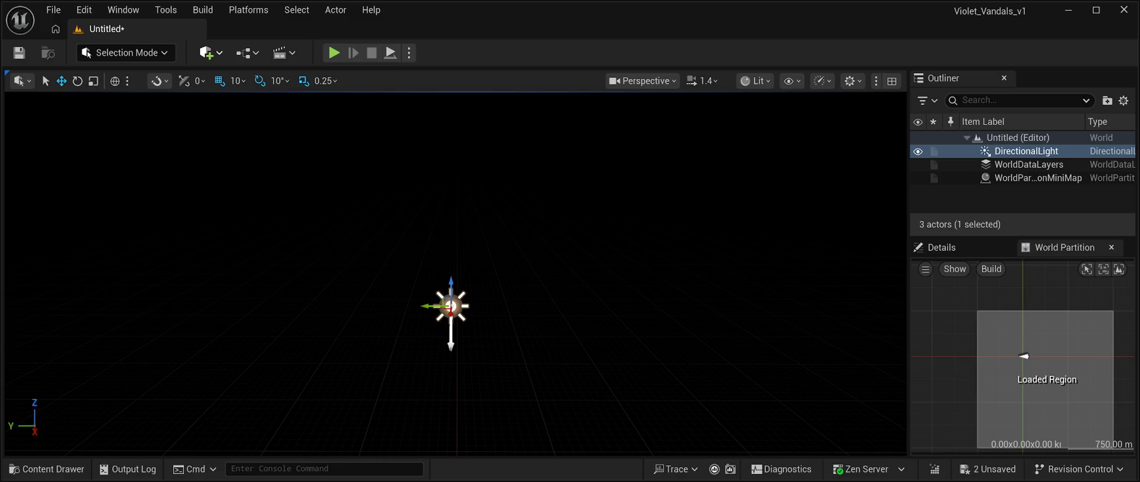
- Add a SkyLight, SkyAtmosphere, ExponentialHeightFog and VolumetricCloud to the level
{"action": "left_click_drag", "start_coordinate": [536, 312], "coordinate": [457, 314]}
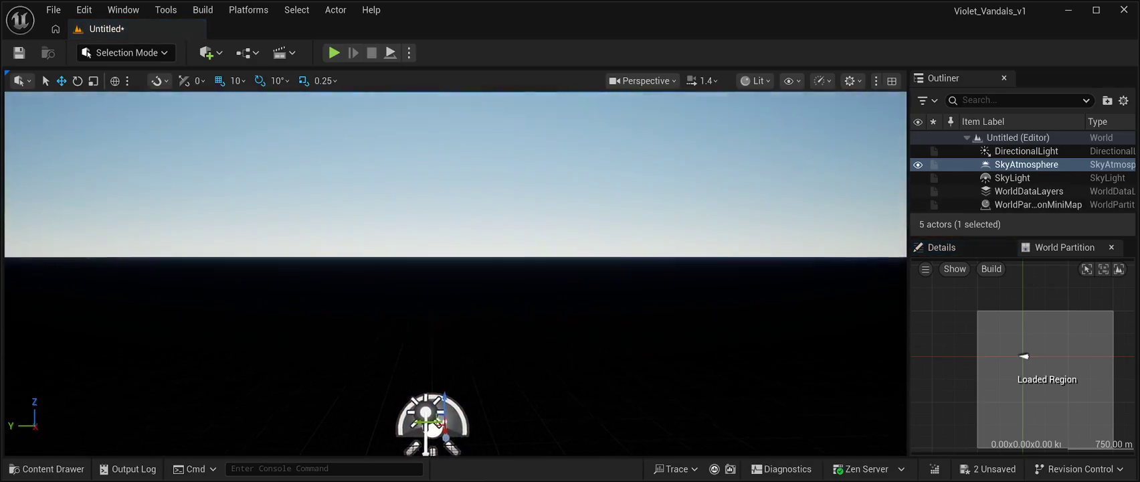
{"action": "mouse_move", "coordinate": [455, 301]}
{"action": "left_mouse_down"}
{"action": "mouse_move", "coordinate": [456, 220]}
{"action": "mouse_move", "coordinate": [457, 326]}
{"action": "left_mouse_up"}
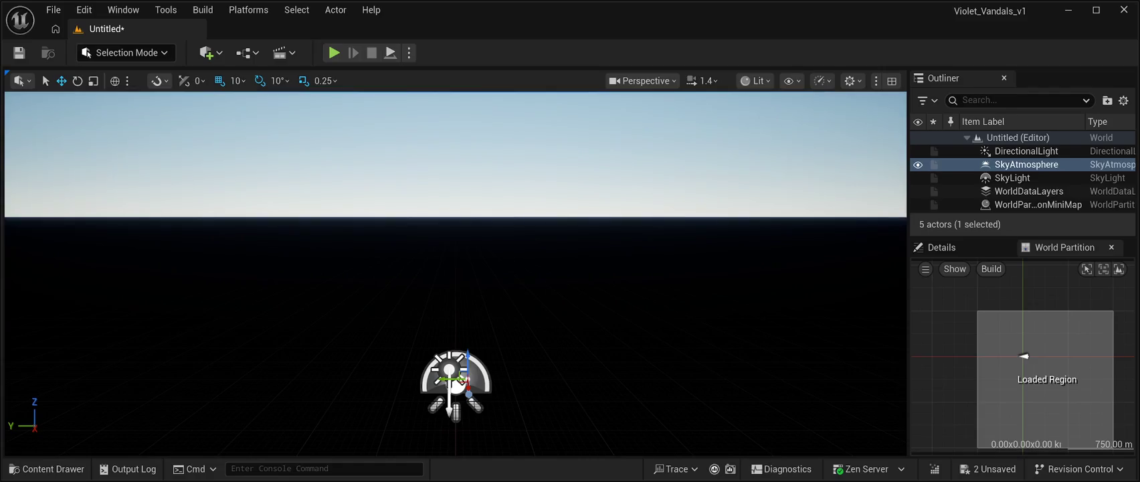
{"action": "key", "text": "Escape"}
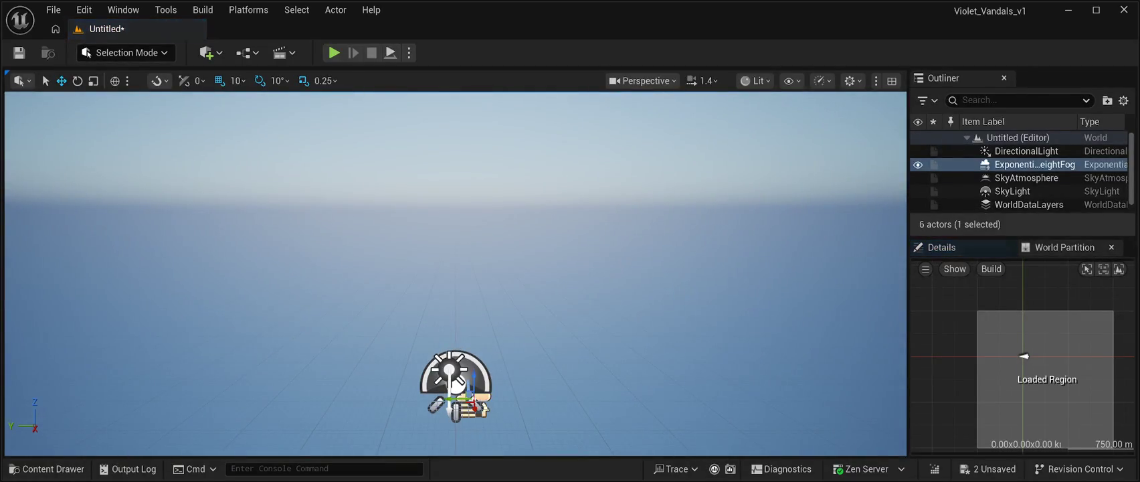
{"action": "mouse_move", "coordinate": [455, 268]}
{"action": "left_mouse_down"}
{"action": "mouse_move", "coordinate": [455, 174]}
{"action": "mouse_move", "coordinate": [462, 274]}
{"action": "left_mouse_up"}
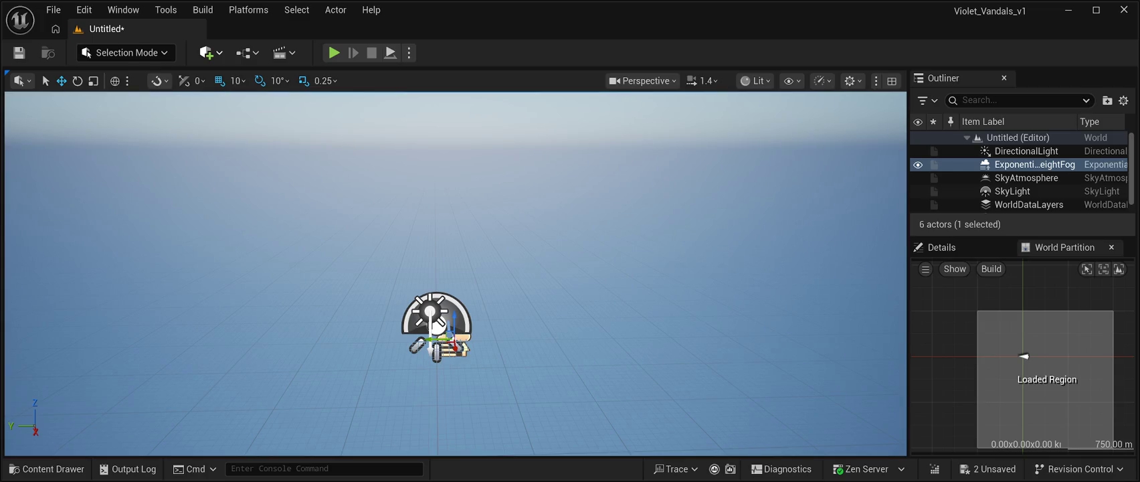
{"action": "mouse_move", "coordinate": [586, 291]}
{"action": "left_mouse_down"}
{"action": "mouse_move", "coordinate": [487, 339]}
{"action": "mouse_move", "coordinate": [437, 342]}
{"action": "mouse_move", "coordinate": [422, 307]}
{"action": "mouse_move", "coordinate": [375, 348]}
{"action": "mouse_move", "coordinate": [342, 274]}
{"action": "mouse_move", "coordinate": [334, 198]}
{"action": "mouse_move", "coordinate": [335, 254]}
{"action": "mouse_move", "coordinate": [294, 257]}
{"action": "mouse_move", "coordinate": [324, 256]}
{"action": "mouse_move", "coordinate": [317, 214]}
{"action": "mouse_move", "coordinate": [287, 226]}
{"action": "left_mouse_up"}
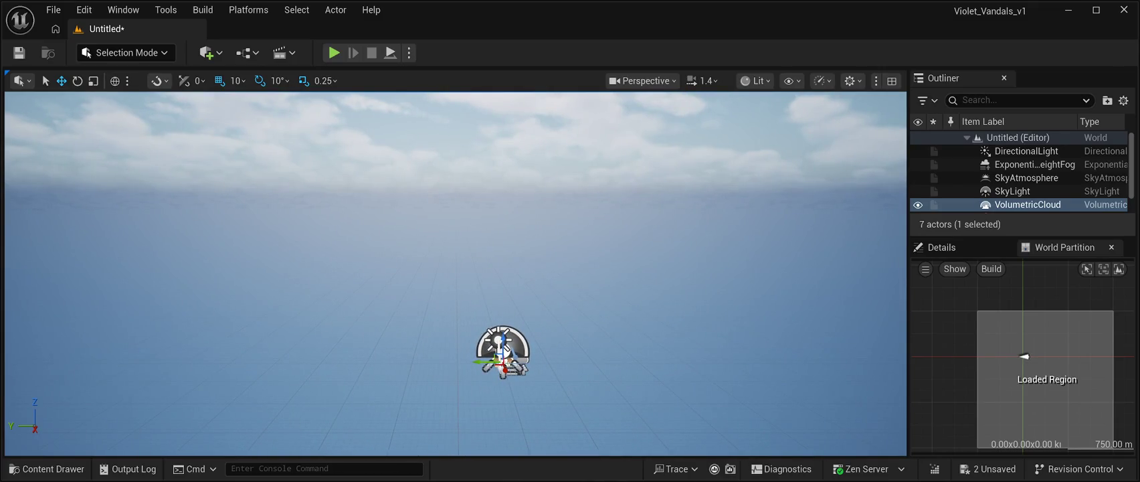
- Pitch the viewport camera up to view the volumetric clouds above the hazy horizon
{"action": "left_click", "coordinate": [46, 469]}
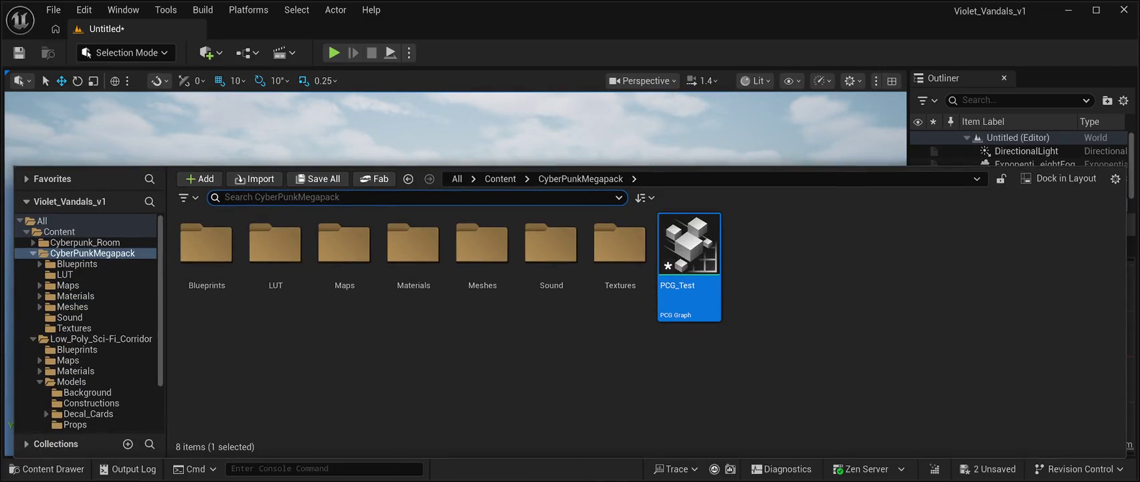
{"action": "left_click", "coordinate": [47, 468]}
{"action": "left_click", "coordinate": [47, 469]}
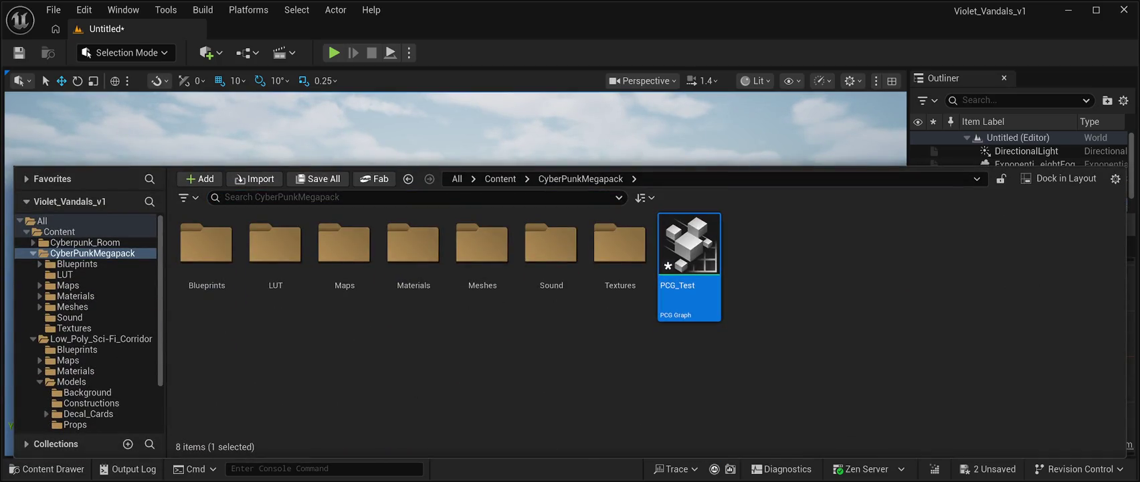
{"action": "key", "text": "ctrl+space"}
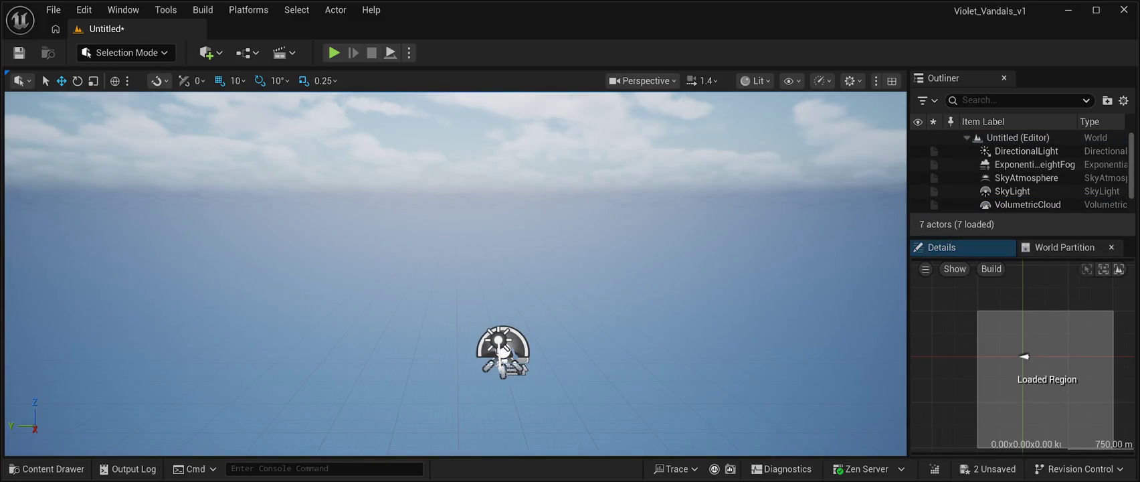
{"action": "left_click_drag", "start_coordinate": [502, 352], "coordinate": [503, 314]}
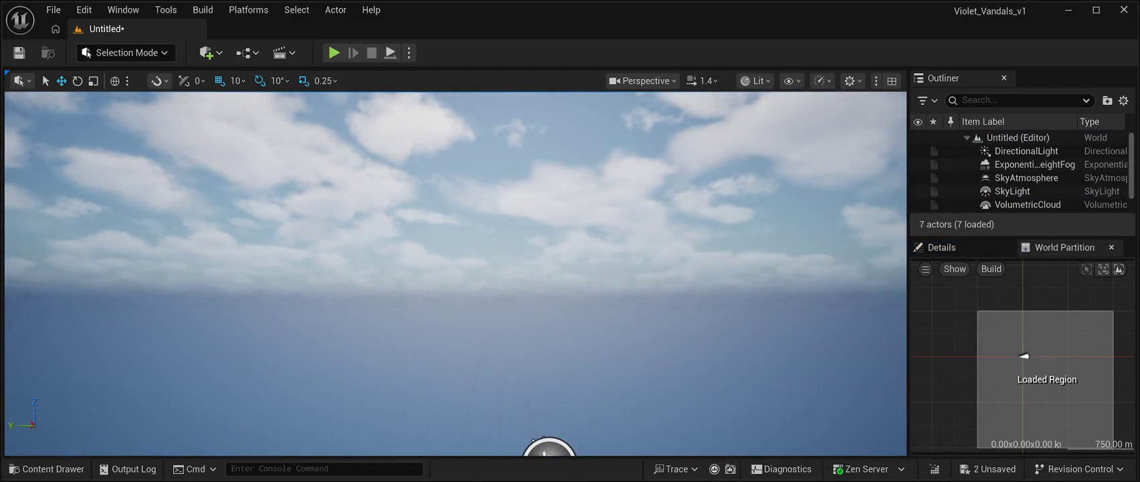
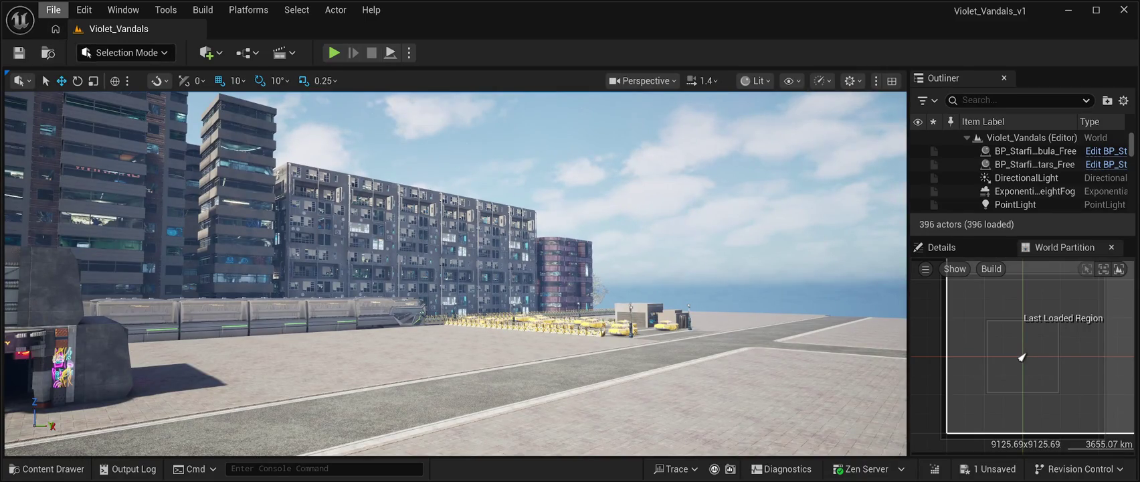
- Start a new empty open-world level from the File menu, to be saved as VV_HUB
{"action": "left_click", "coordinate": [53, 9]}
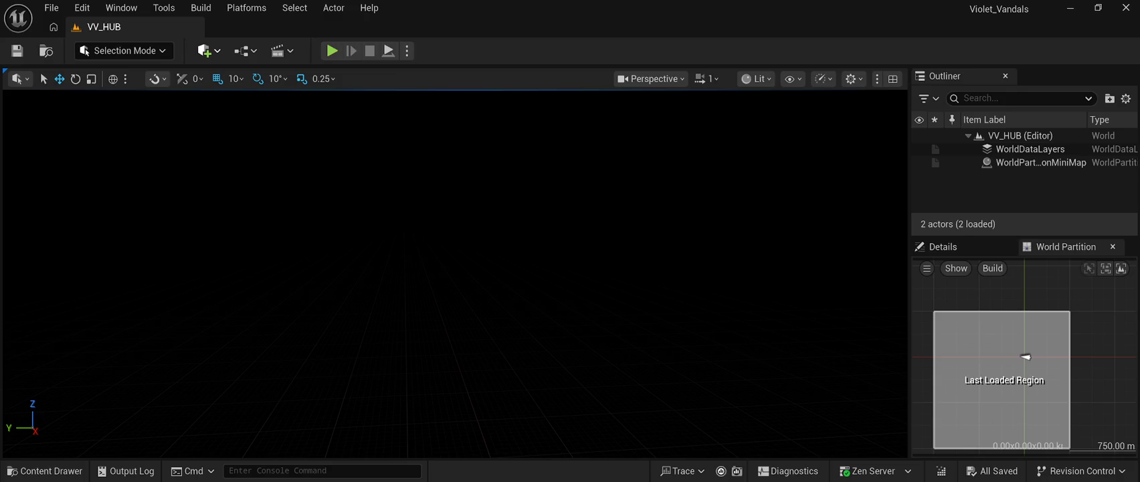
- Place a Directional Light, Sky Light, Exponential Height Fog and Sky Atmosphere, resetting their locations to 0,0,0
{"action": "key", "text": "ctrl+z"}
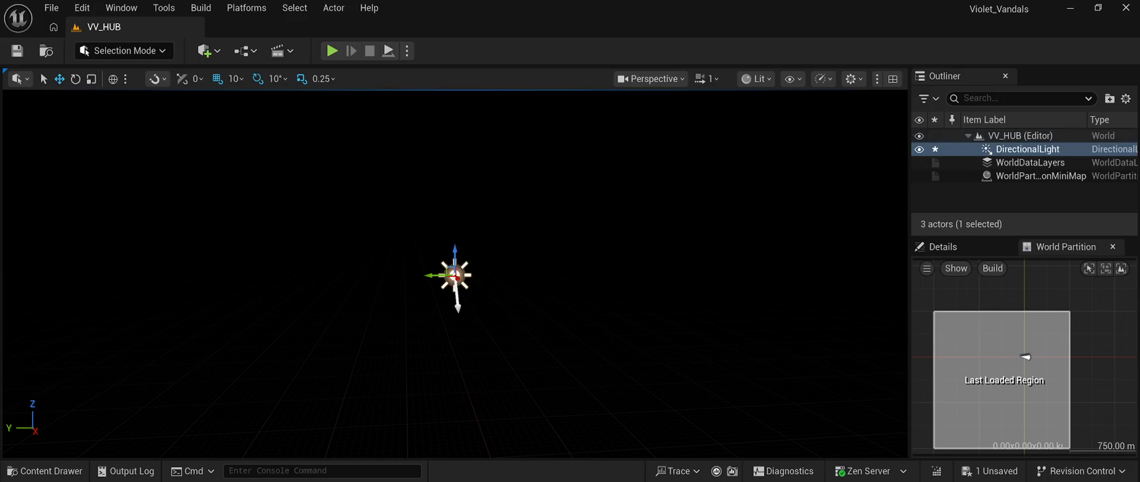
{"action": "left_click", "coordinate": [943, 246]}
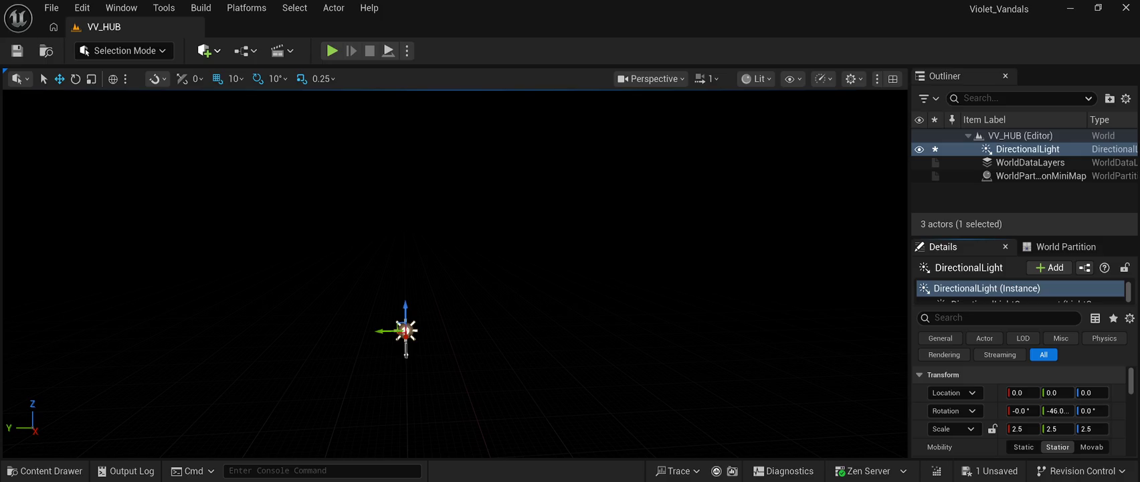
{"action": "left_click", "coordinate": [1119, 393]}
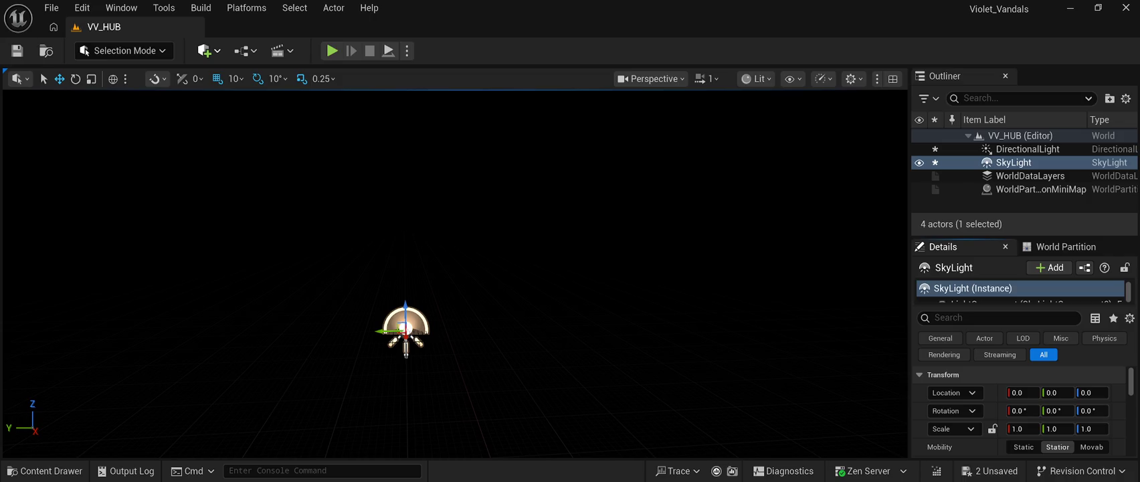
{"action": "key", "text": "ctrl+y"}
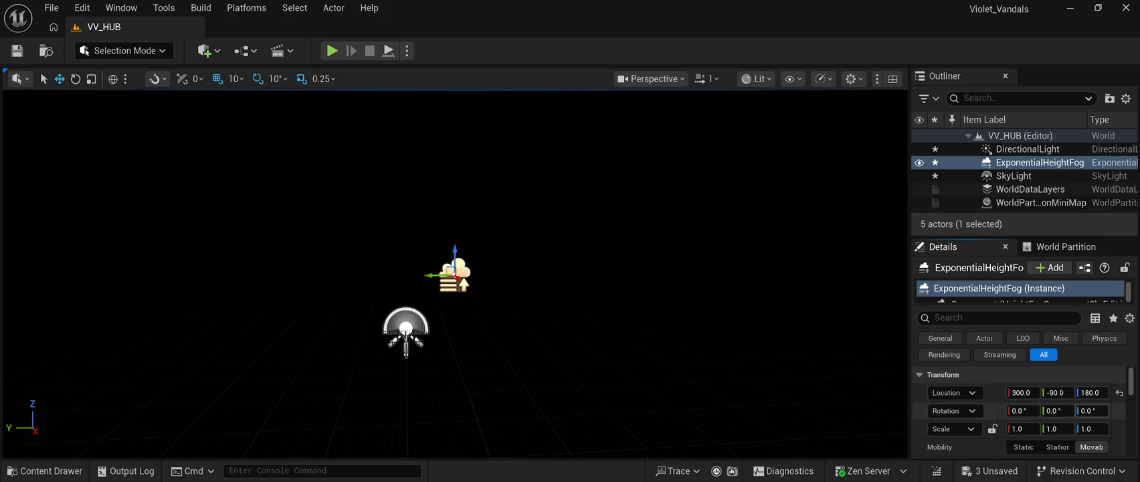
{"action": "left_click", "coordinate": [1119, 393]}
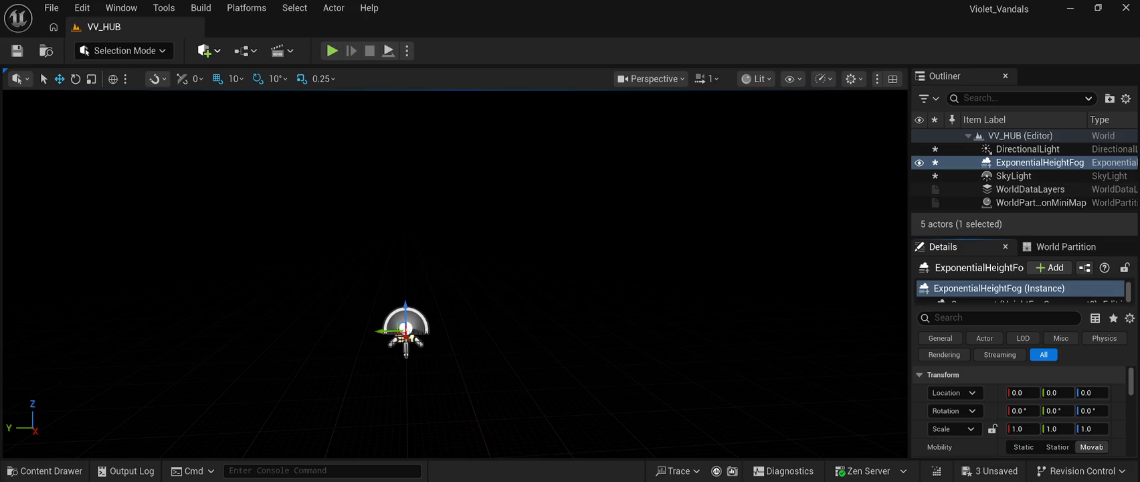
{"action": "key", "text": "ctrl+z"}
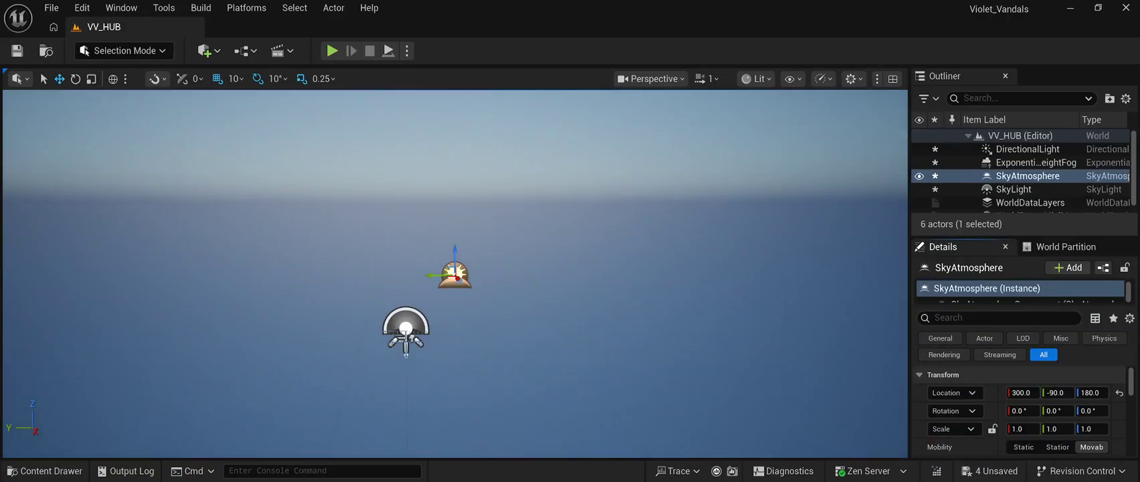
- Centre the Sky Atmosphere, add a Volumetric Cloud at 0,0,0, frame it, and save VV_HUB
{"action": "key", "text": "ctrl+z"}
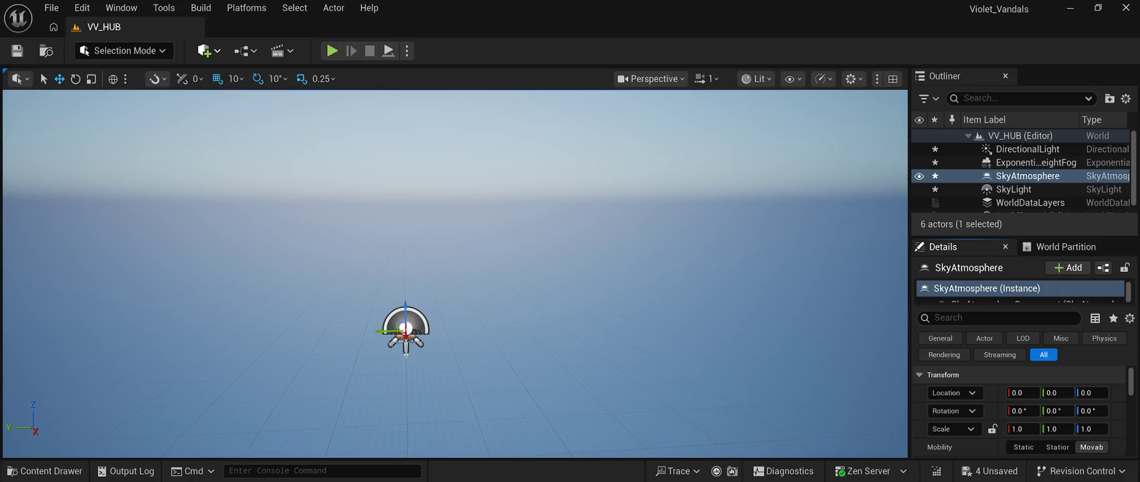
{"action": "key", "text": "ctrl+y"}
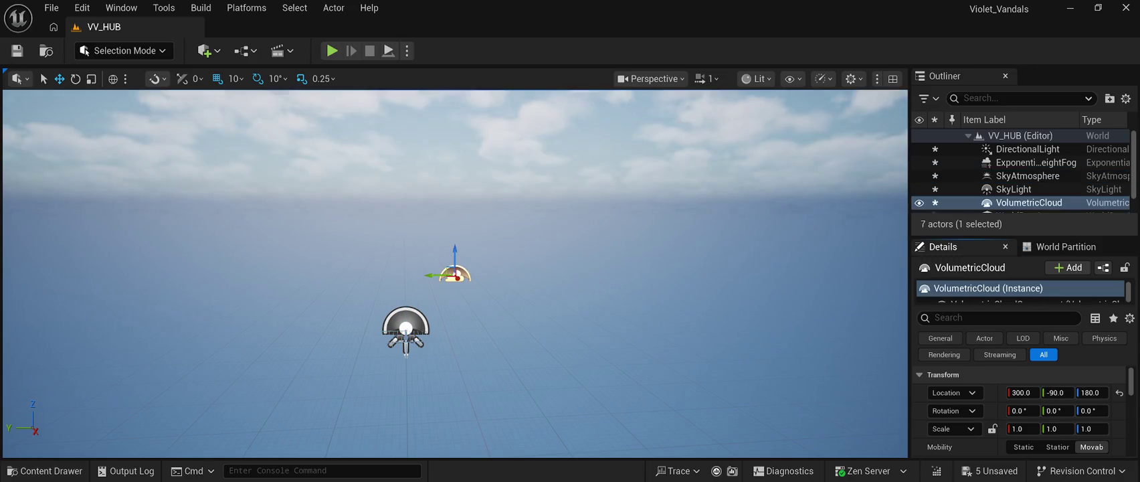
{"action": "key", "text": "ctrl+z"}
{"action": "key", "text": "f"}
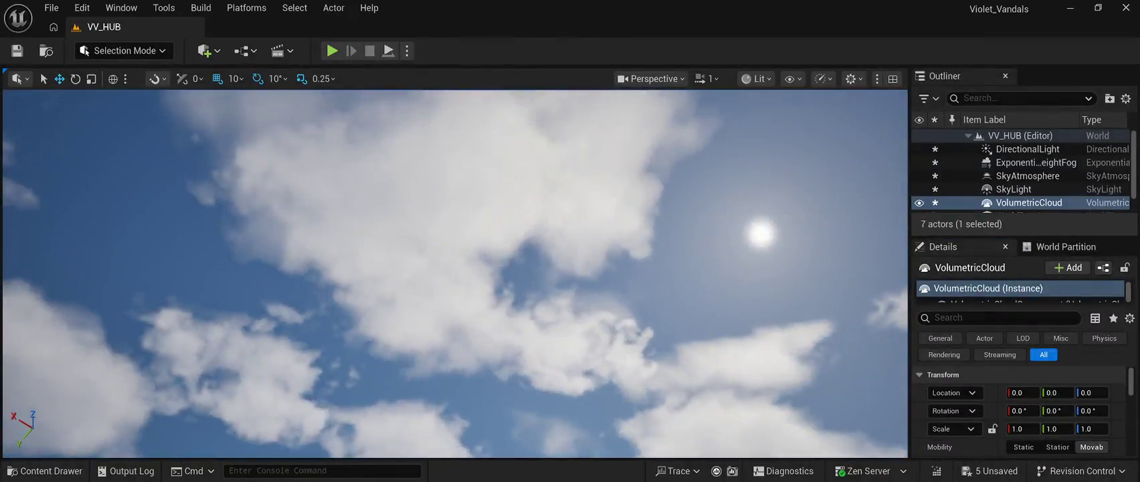
{"action": "key", "text": "ctrl+s"}
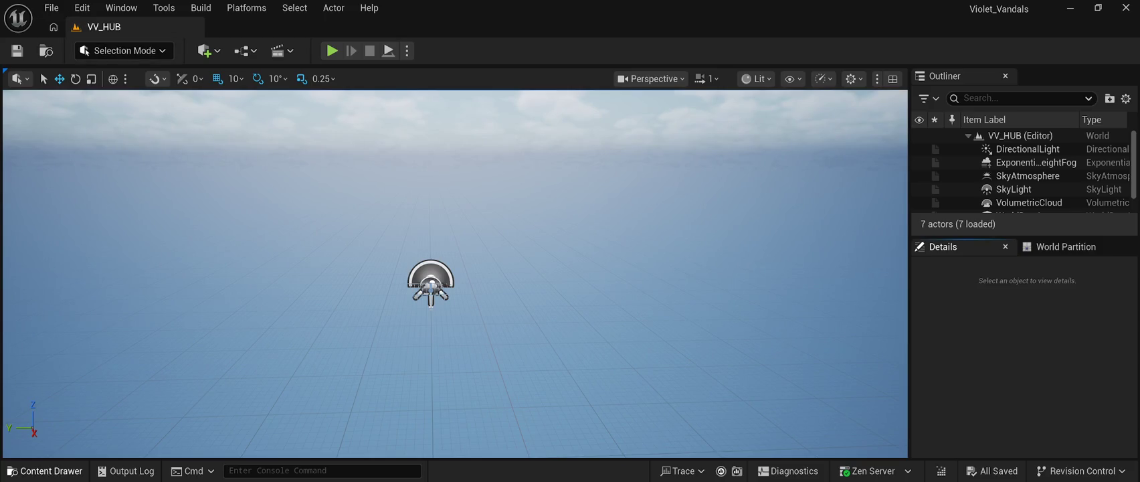
{"action": "left_click", "coordinate": [45, 470]}
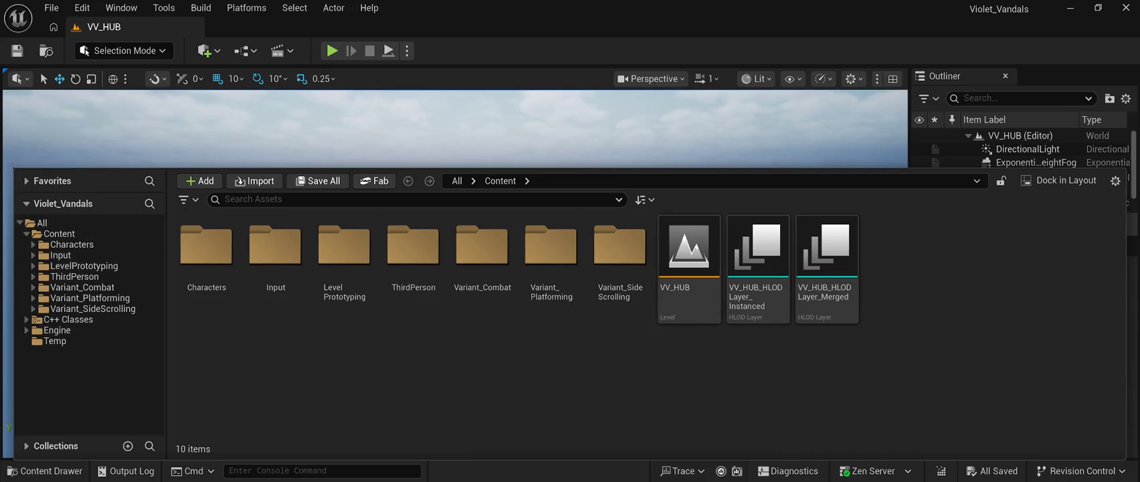
{"action": "left_click", "coordinate": [46, 471]}
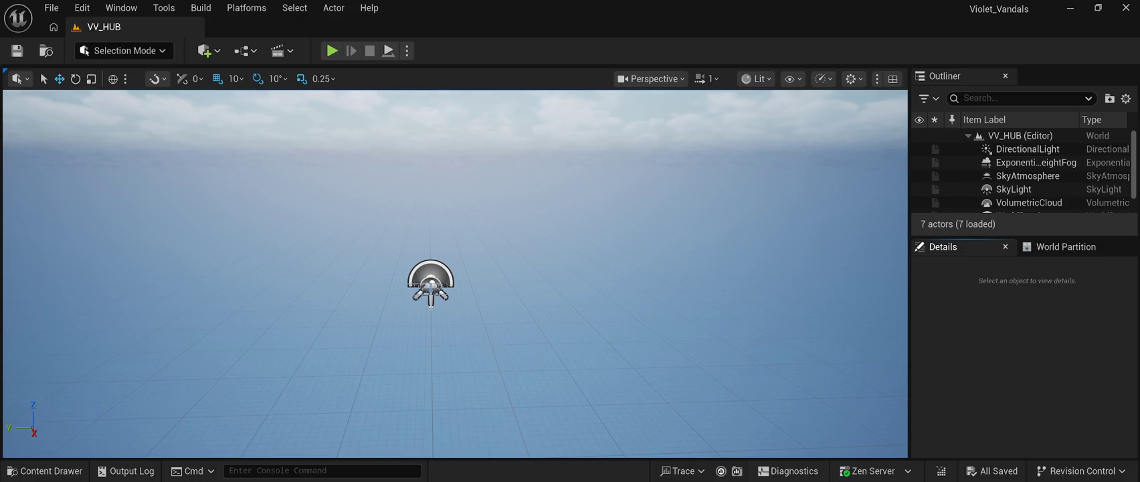
- Look through the File menu, then select the DirectionalLight in the level
{"action": "left_click", "coordinate": [51, 7]}
{"action": "key", "text": "Escape"}
{"action": "key", "text": "alt+f"}
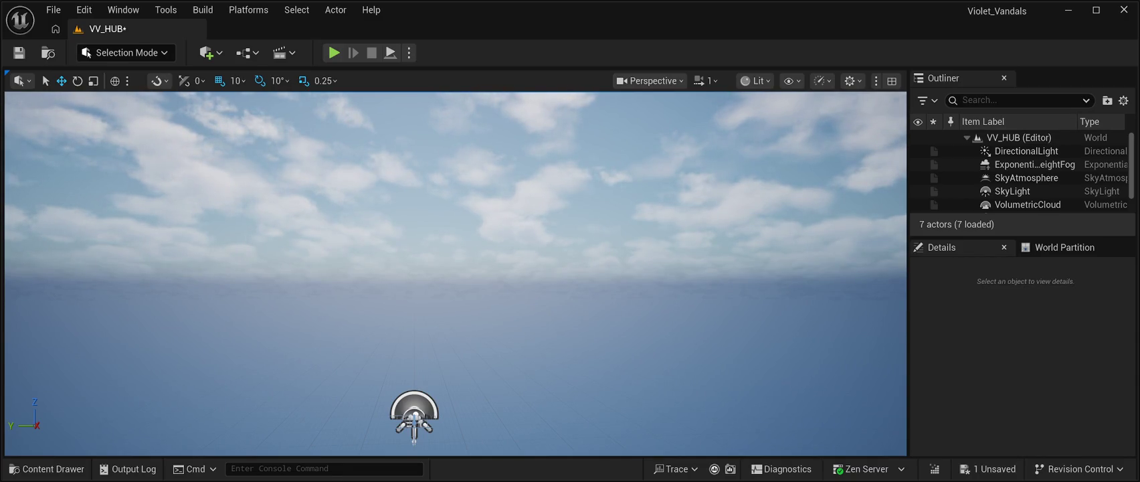
{"action": "left_click", "coordinate": [1026, 151]}
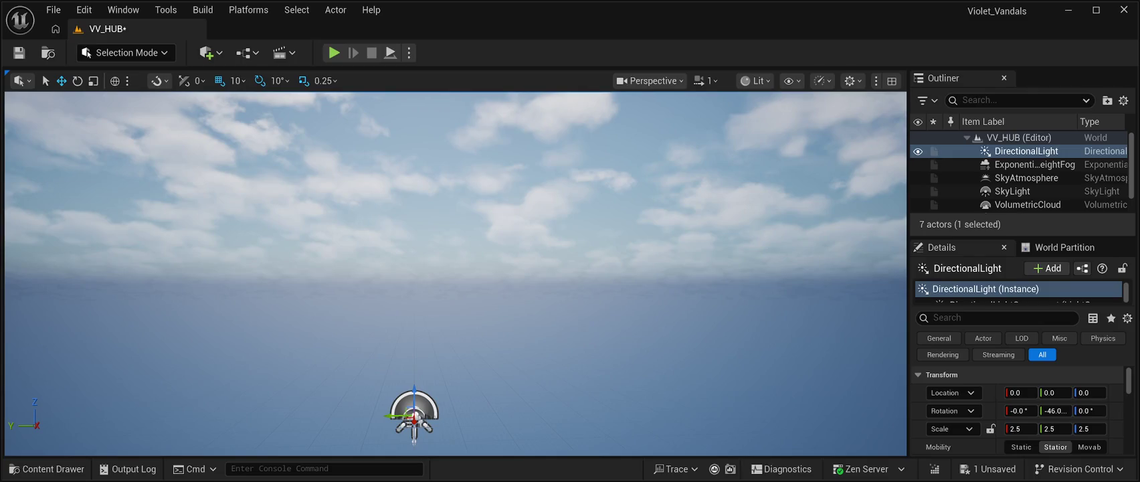
{"action": "key", "text": "ctrl+s"}
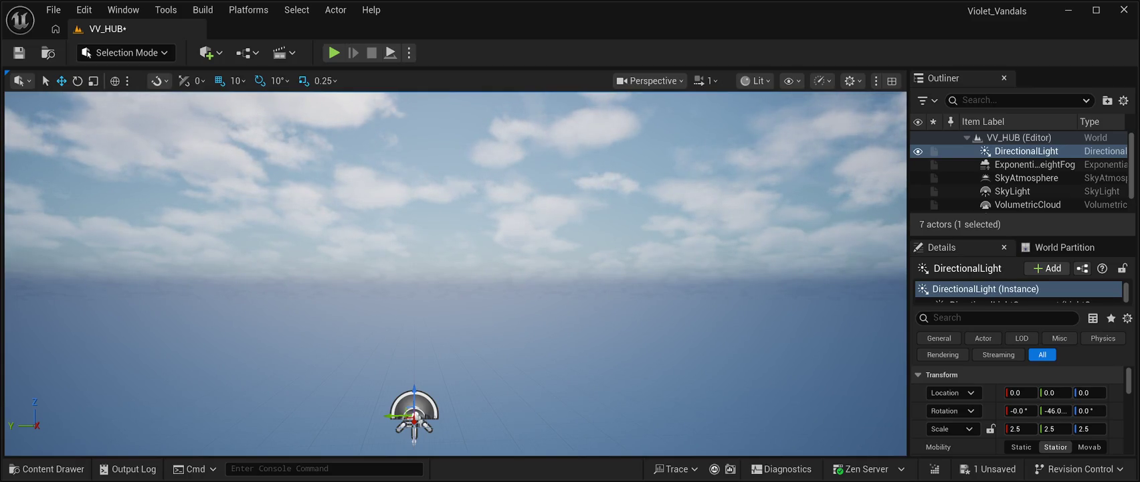
{"action": "key", "text": "ctrl+s"}
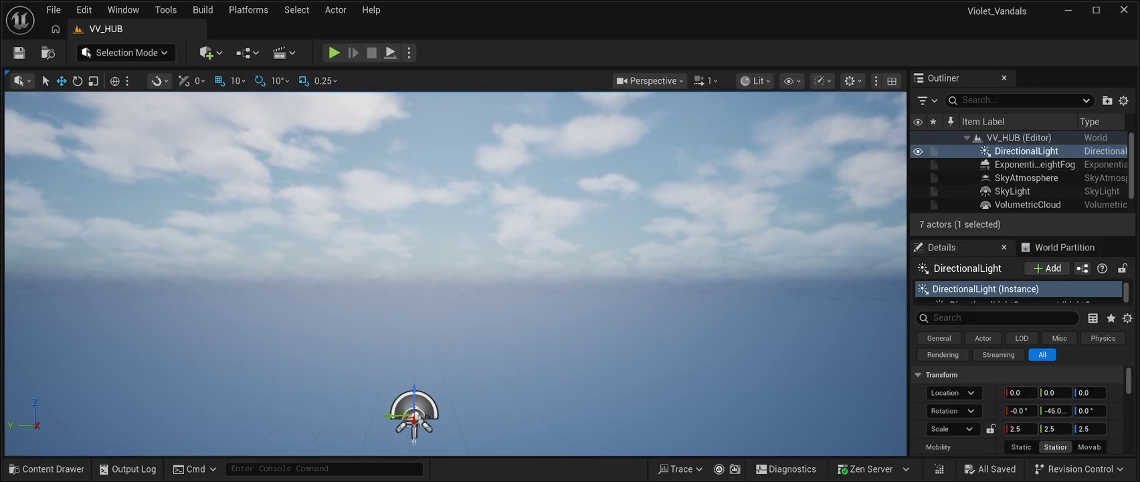
{"action": "key", "text": "alt+p"}
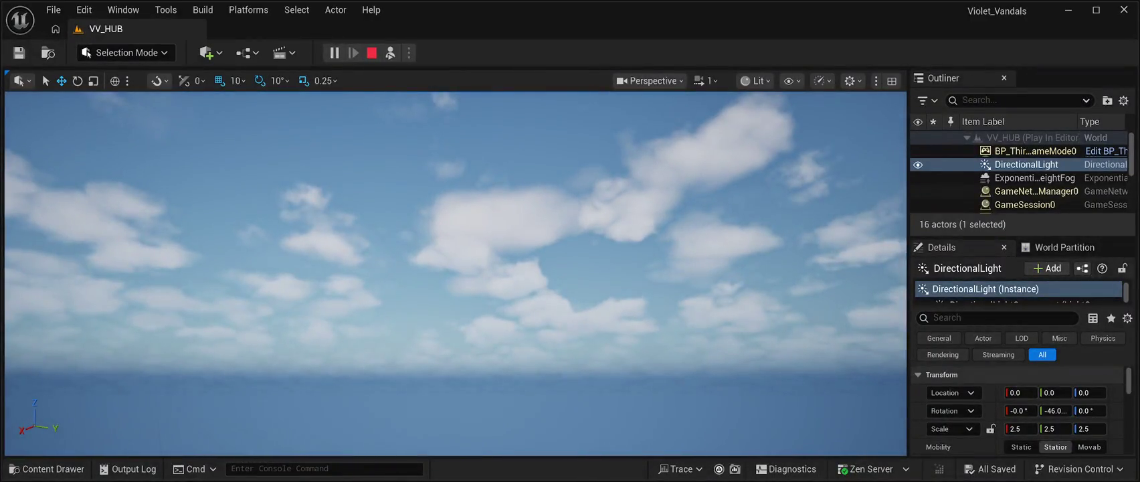
{"action": "key", "text": "Escape"}
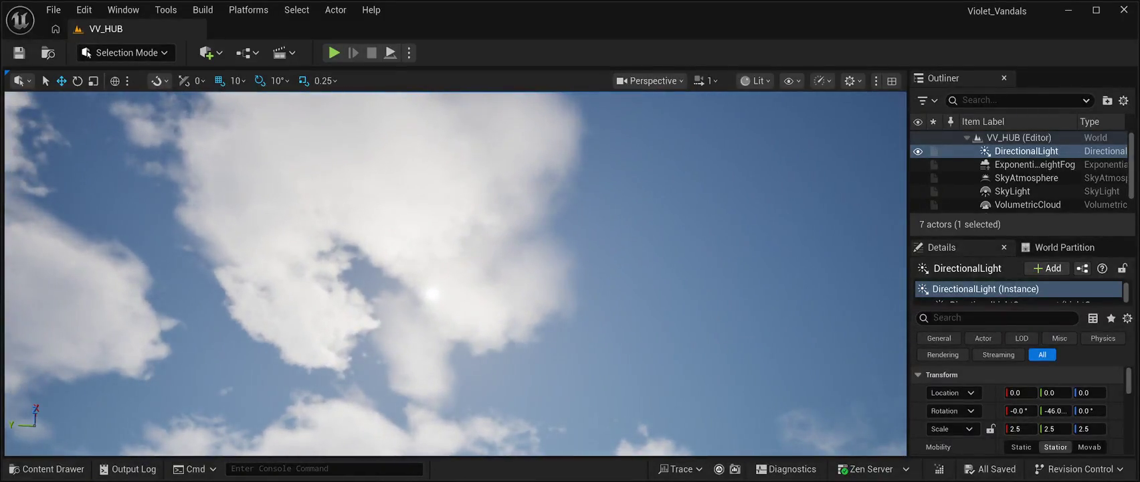
{"action": "key", "text": "alt+p"}
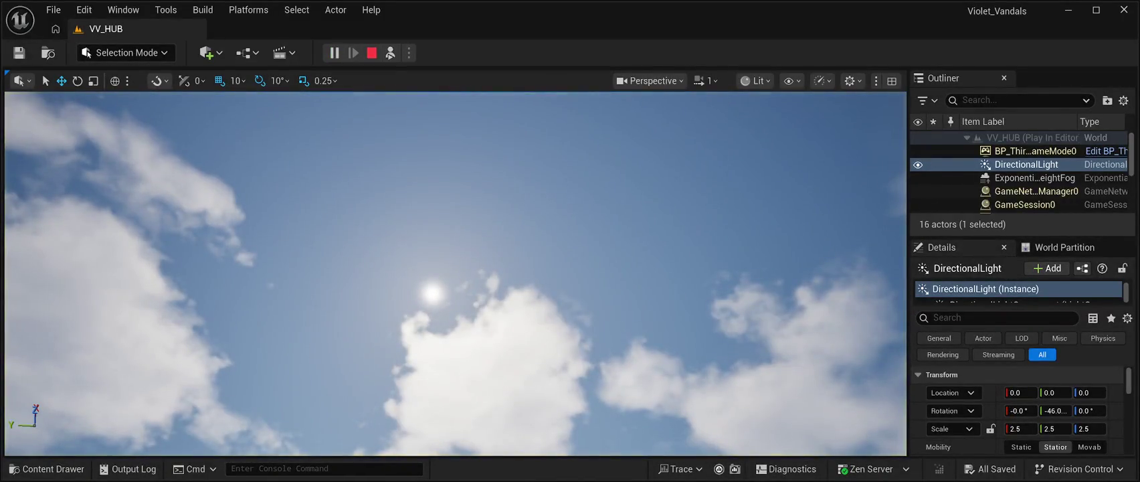
{"action": "key", "text": "Escape"}
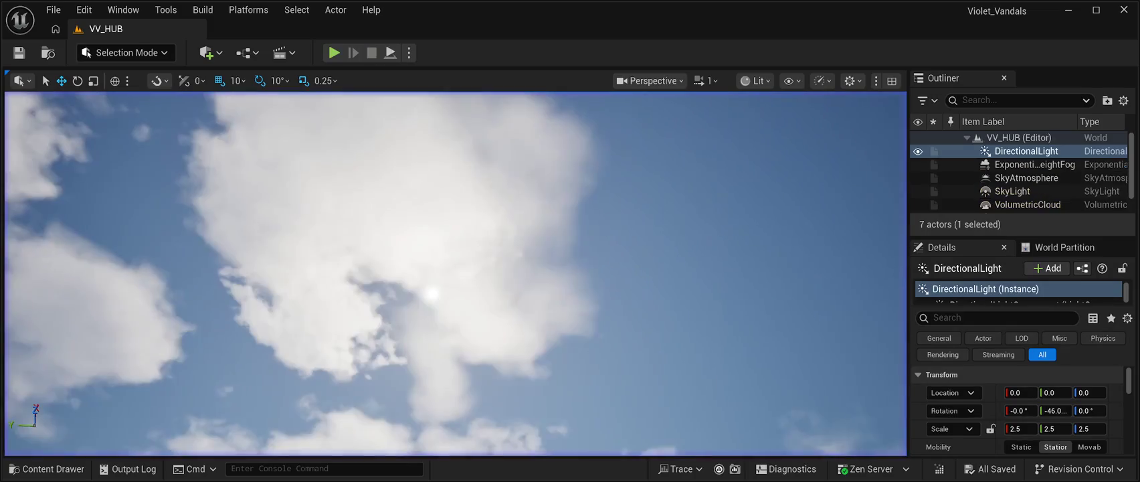
{"action": "left_click", "coordinate": [1027, 151]}
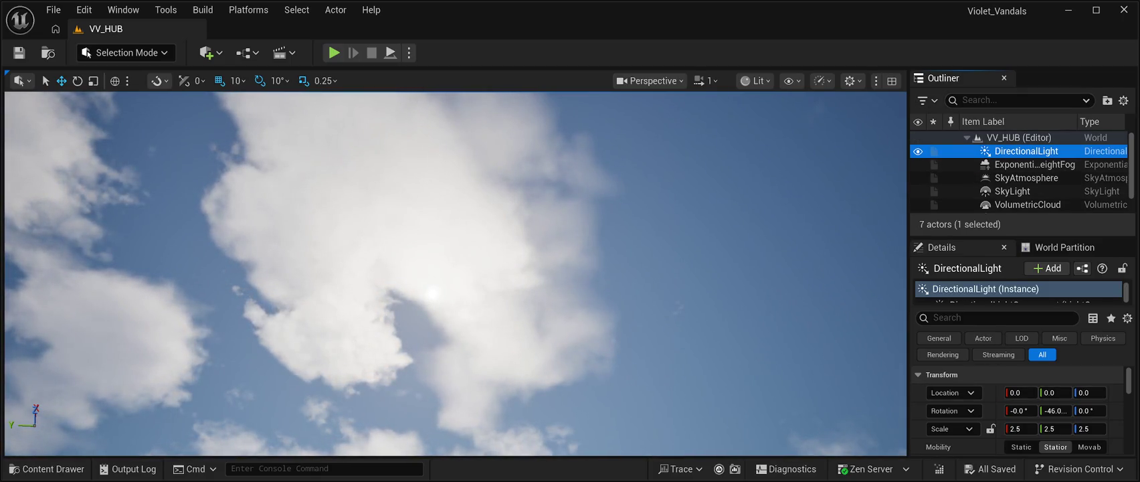
{"action": "scroll", "coordinate": [1018, 409], "scroll_direction": "down", "scroll_amount": 1}
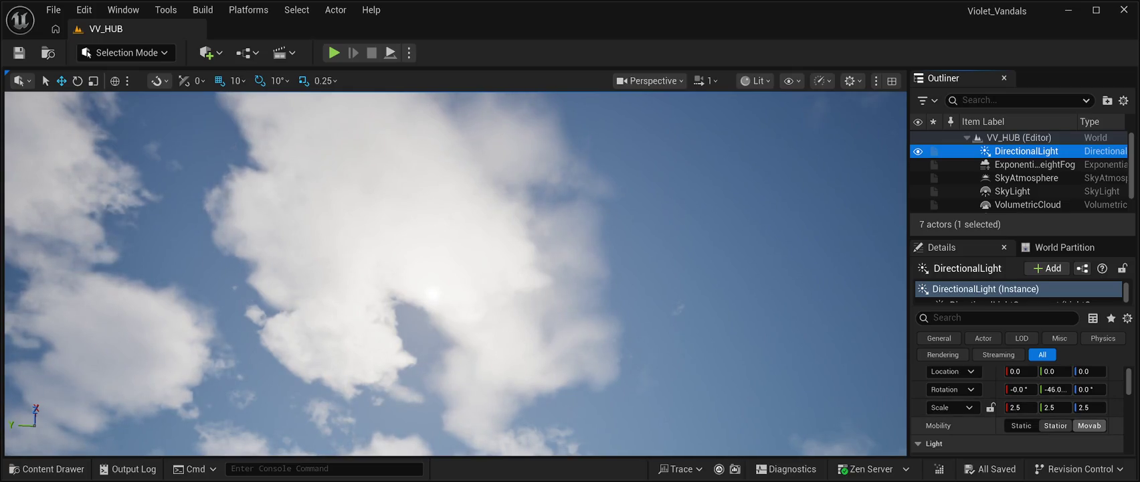
- Set the DirectionalLight's Mobility to Movable, save, and play-test VV_HUB twice
{"action": "left_click", "coordinate": [1090, 425]}
{"action": "key", "text": "ctrl+s"}
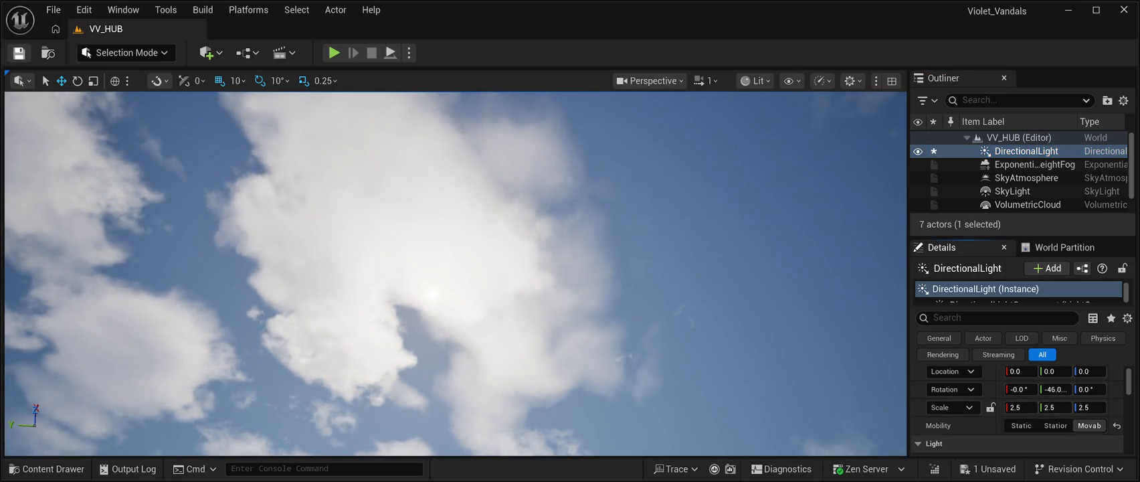
{"action": "key", "text": "alt+p"}
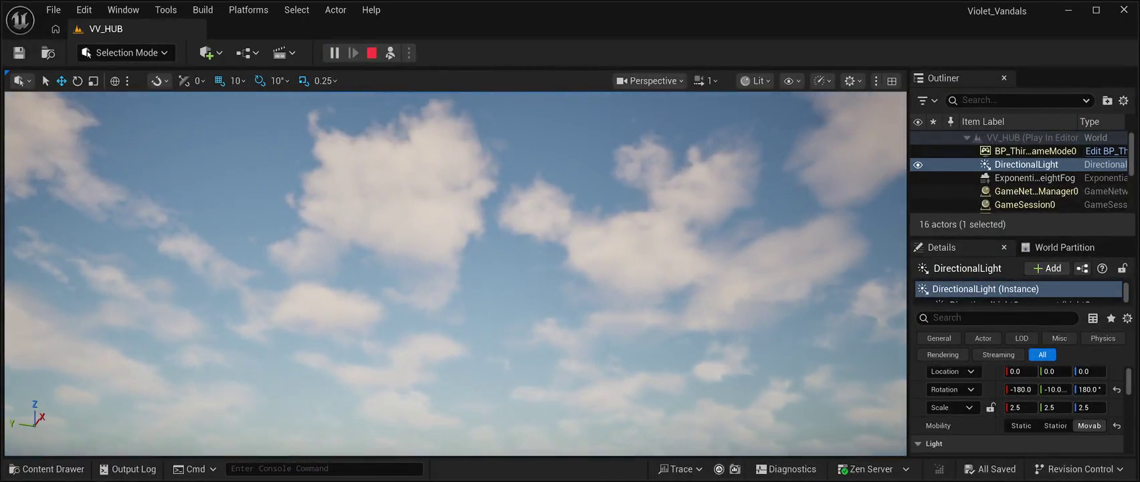
{"action": "key", "text": "Escape"}
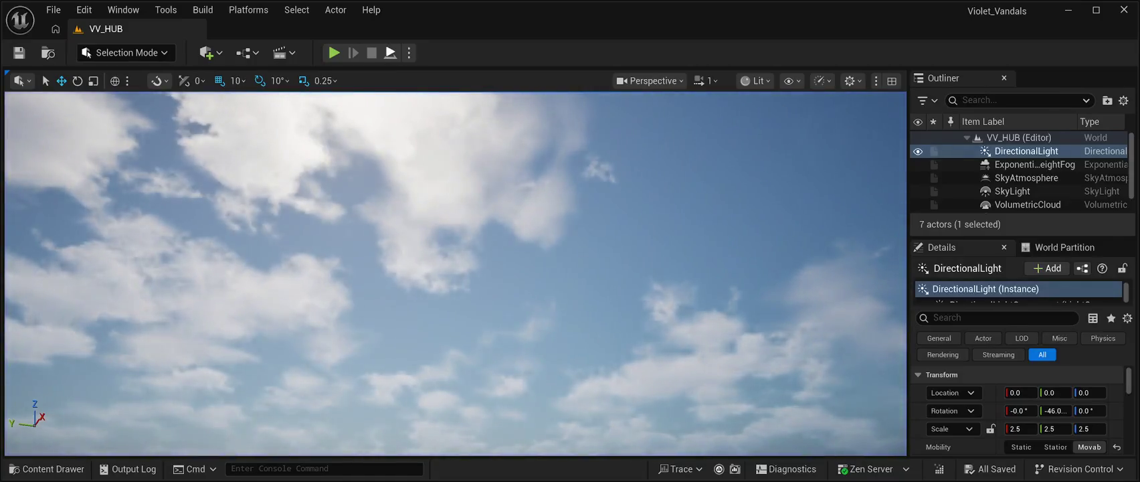
{"action": "key", "text": "alt+p"}
{"action": "key", "text": "Escape"}
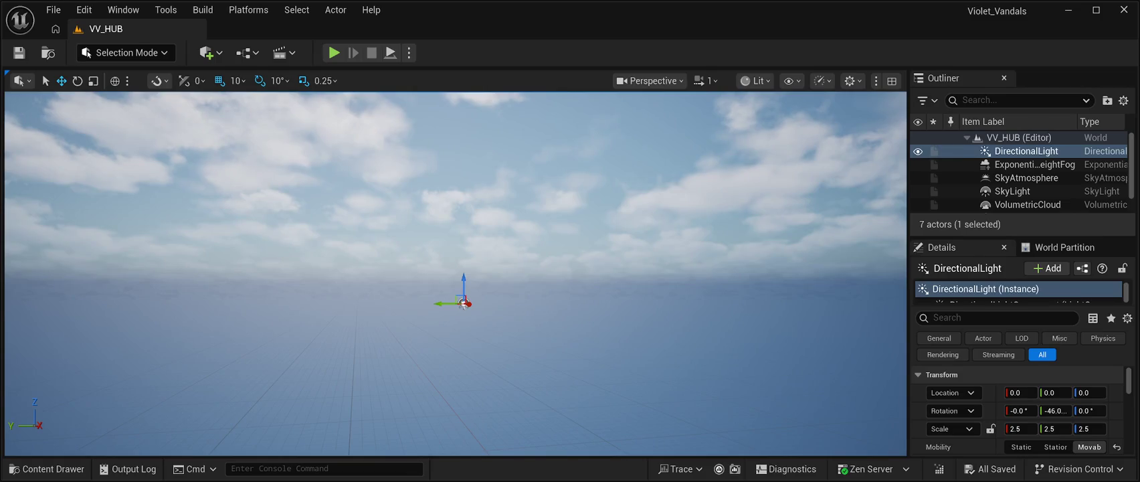
{"action": "left_click", "coordinate": [47, 469]}
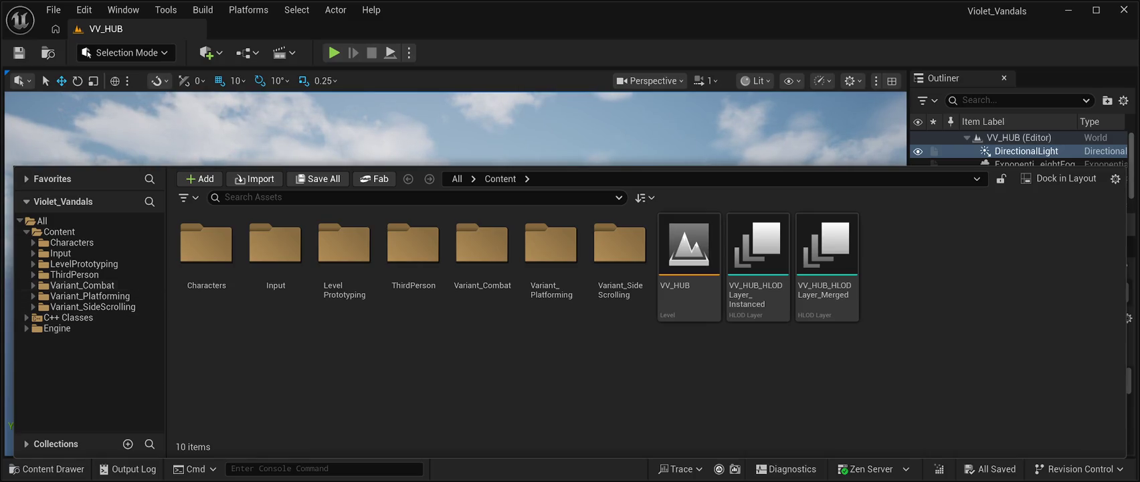
{"action": "left_click", "coordinate": [83, 286]}
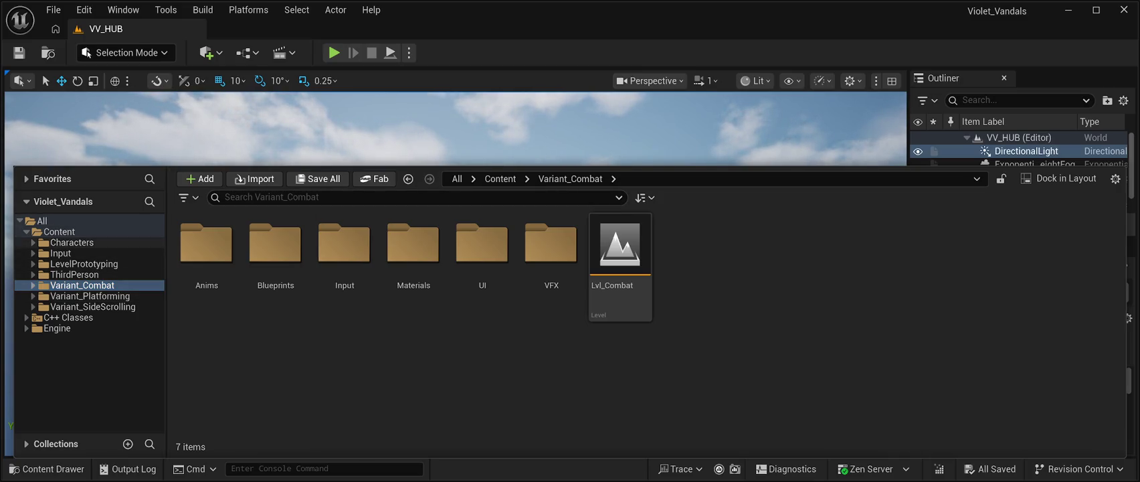
{"action": "left_click", "coordinate": [72, 242]}
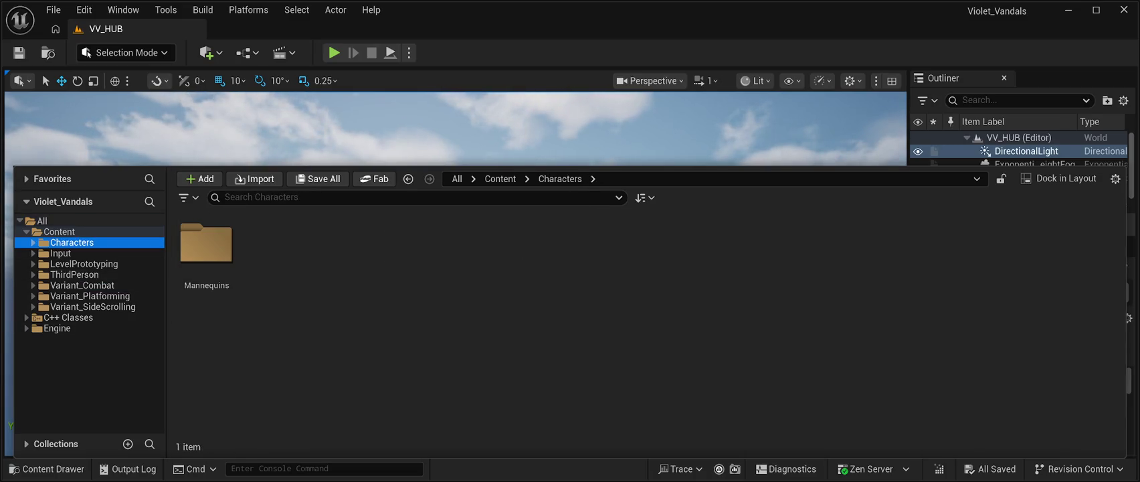
{"action": "left_click", "coordinate": [374, 179]}
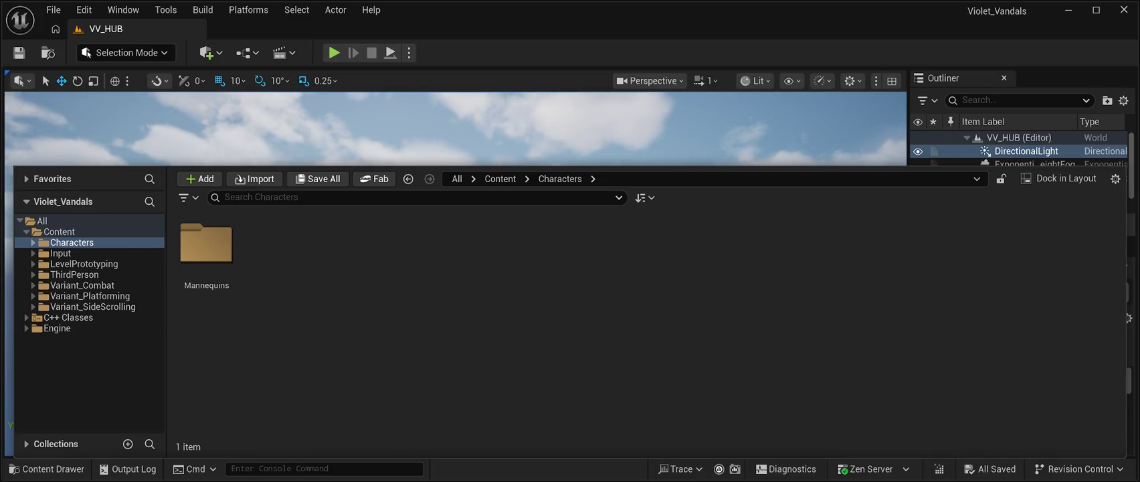
{"action": "key", "text": "ctrl+space"}
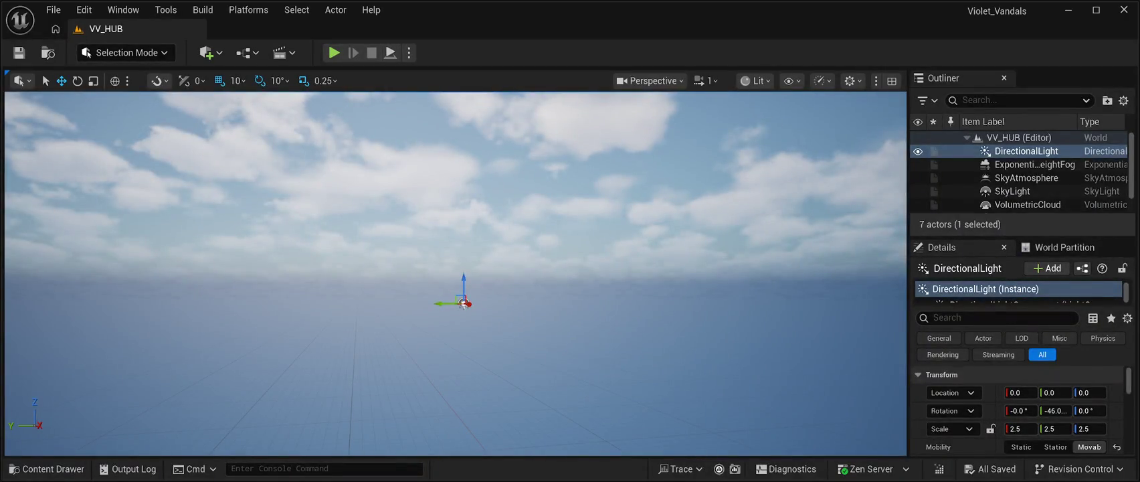
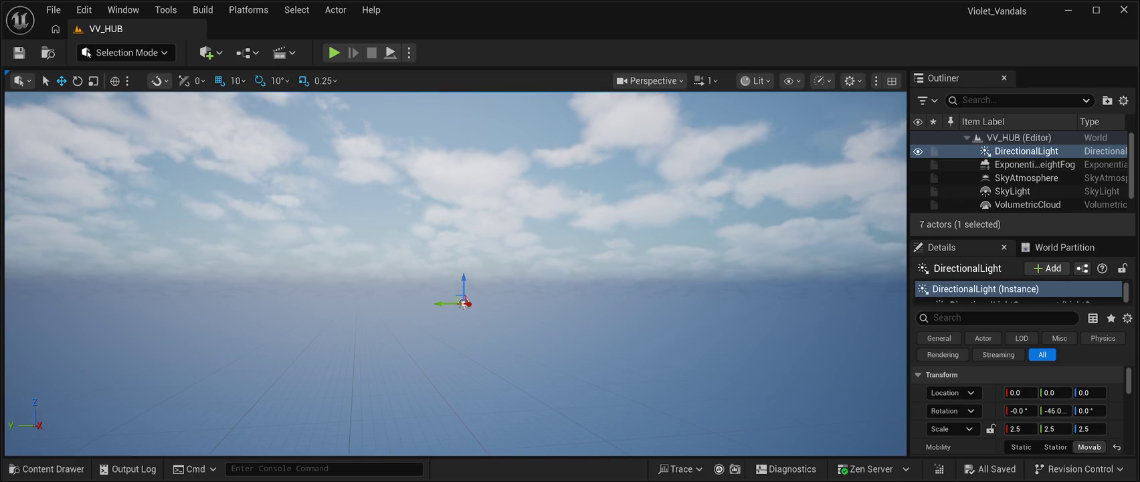
- Tilt the view skyward, test-play VV_HUB, stop it, and open the Characters content folder
{"action": "mouse_move", "coordinate": [456, 268]}
{"action": "left_mouse_down"}
{"action": "mouse_move", "coordinate": [589, 264]}
{"action": "mouse_move", "coordinate": [515, 298]}
{"action": "mouse_move", "coordinate": [431, 298]}
{"action": "mouse_move", "coordinate": [476, 278]}
{"action": "mouse_move", "coordinate": [442, 222]}
{"action": "mouse_move", "coordinate": [444, 288]}
{"action": "mouse_move", "coordinate": [509, 290]}
{"action": "mouse_move", "coordinate": [512, 213]}
{"action": "left_mouse_up"}
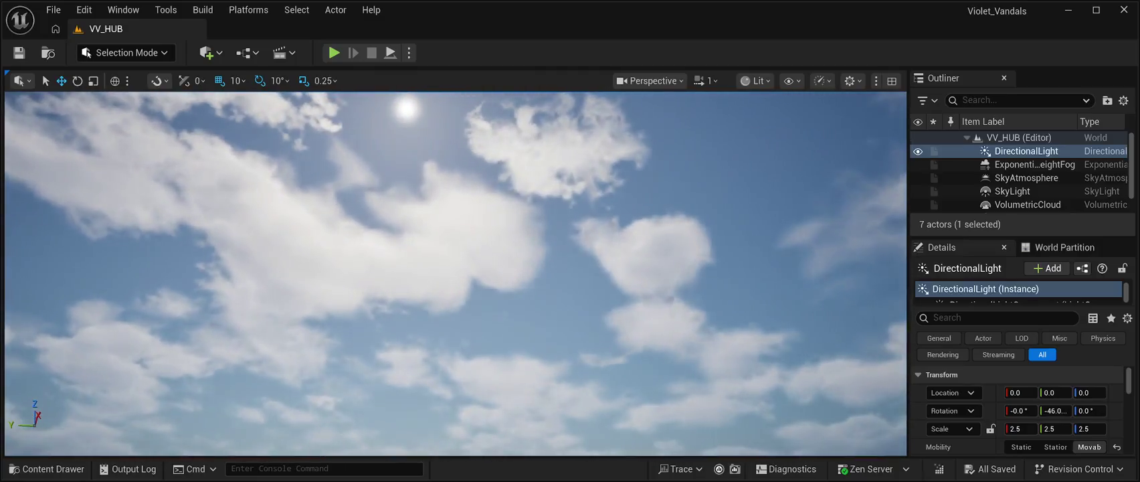
{"action": "key", "text": "alt+p"}
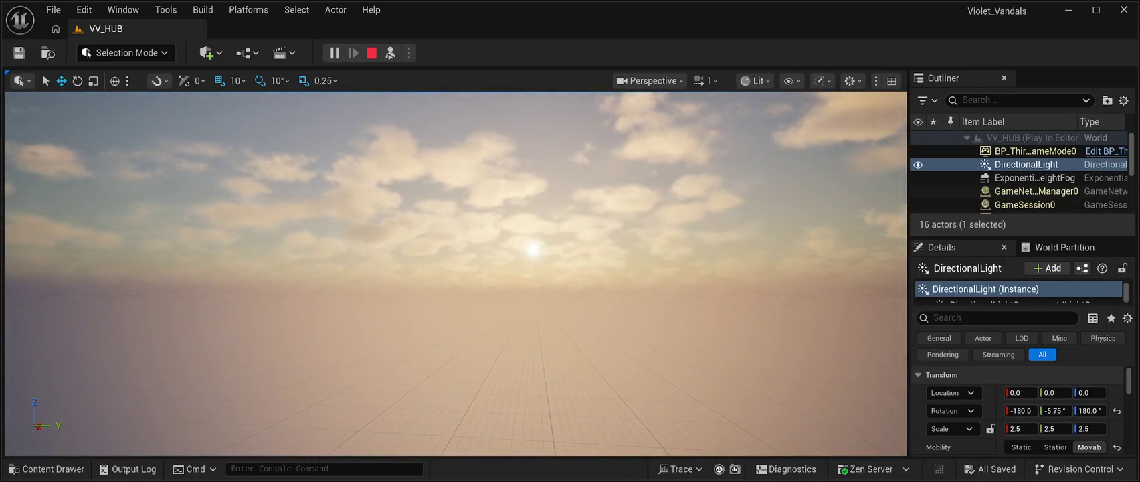
{"action": "left_click", "coordinate": [371, 53]}
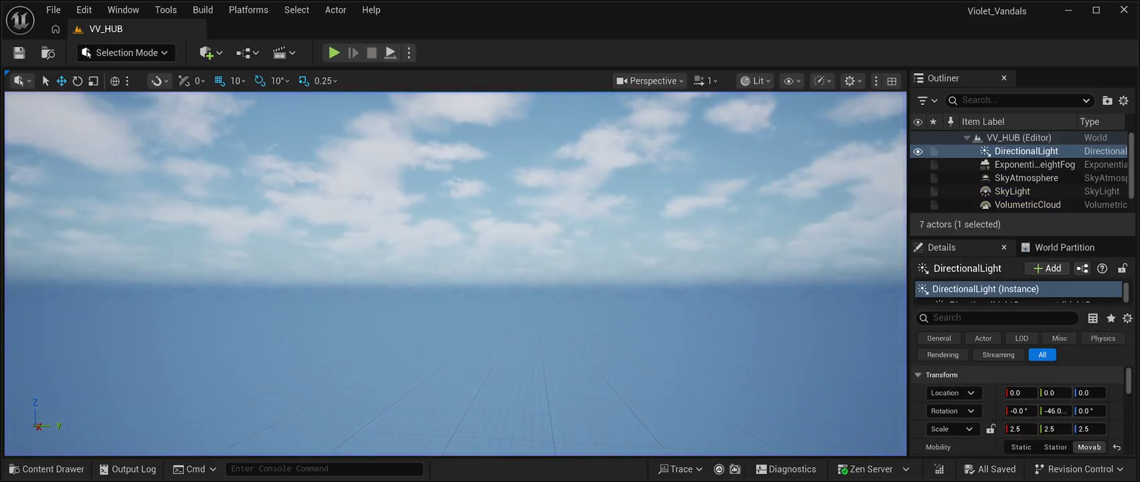
{"action": "left_click", "coordinate": [48, 470]}
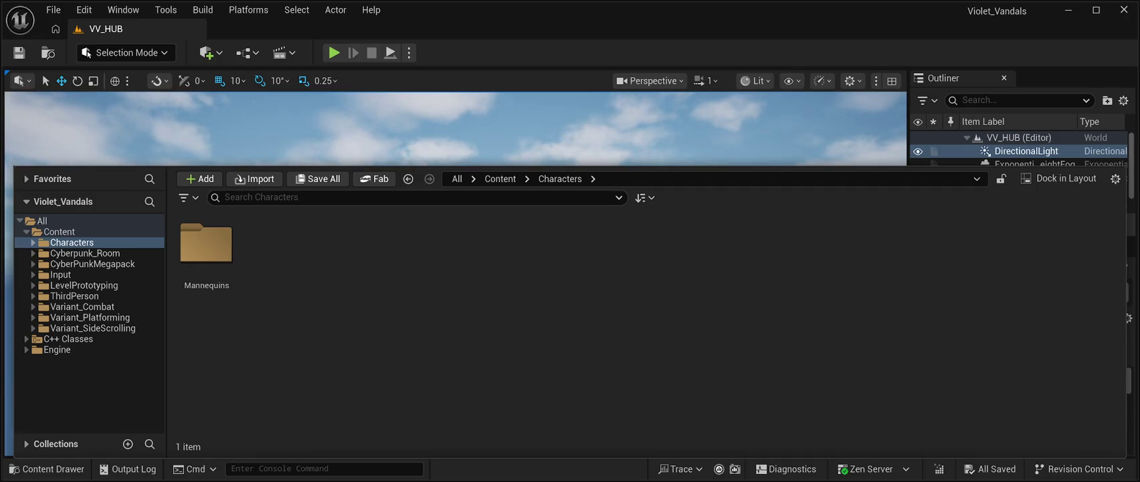
- Hide the content drawer and focus the viewport on the DirectionalLight at the origin
{"action": "key", "text": "ctrl+space"}
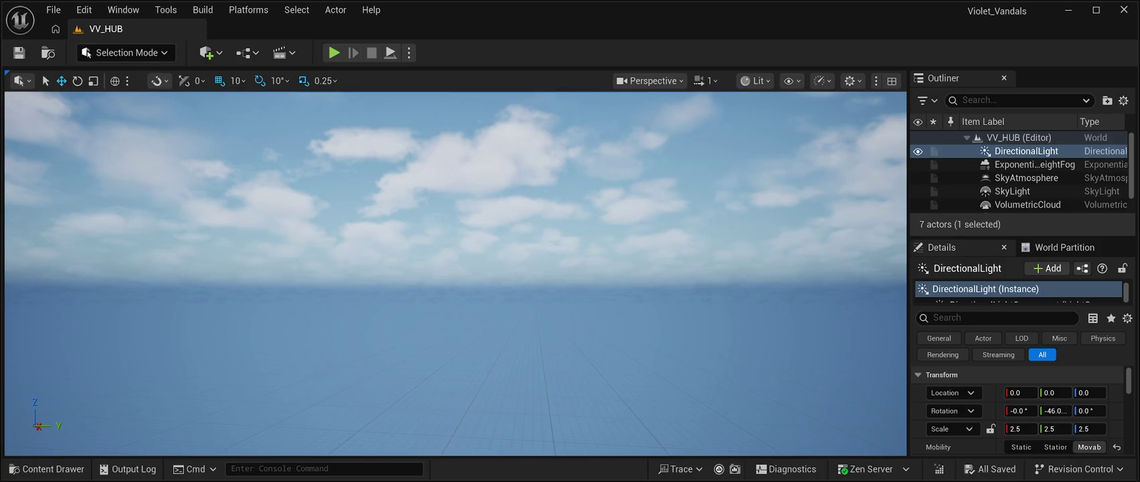
{"action": "key", "text": "f"}
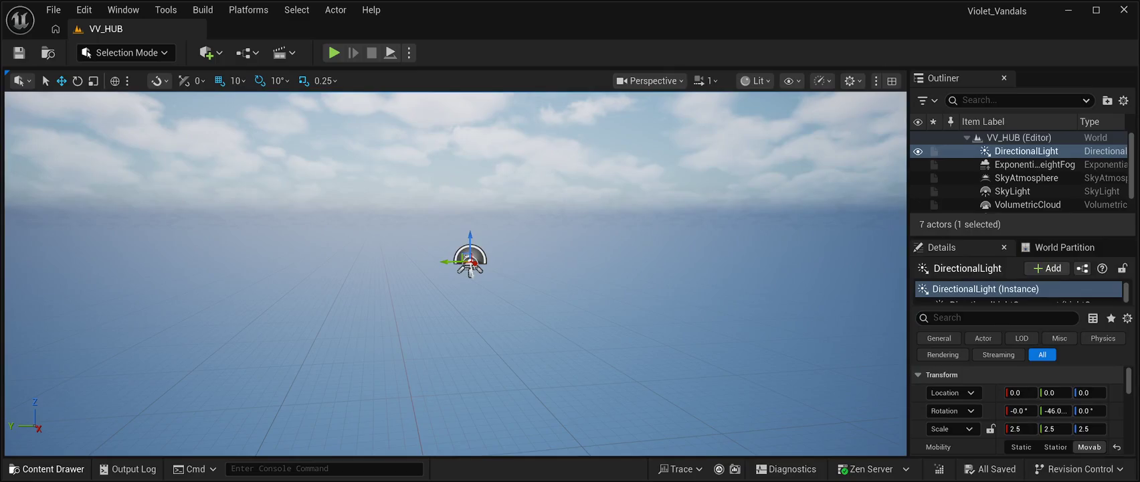
- Drag BP_Starfield_bgNebula_Free and BP_Starfield_Stars_Free from StarfieldFree/BluePrint into the level
{"action": "left_click", "coordinate": [47, 469]}
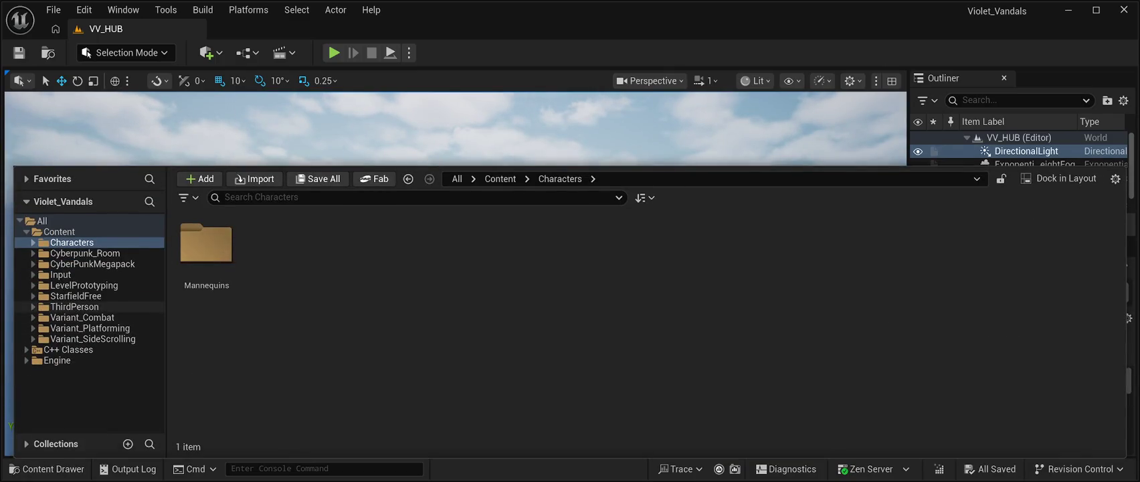
{"action": "left_click", "coordinate": [77, 296]}
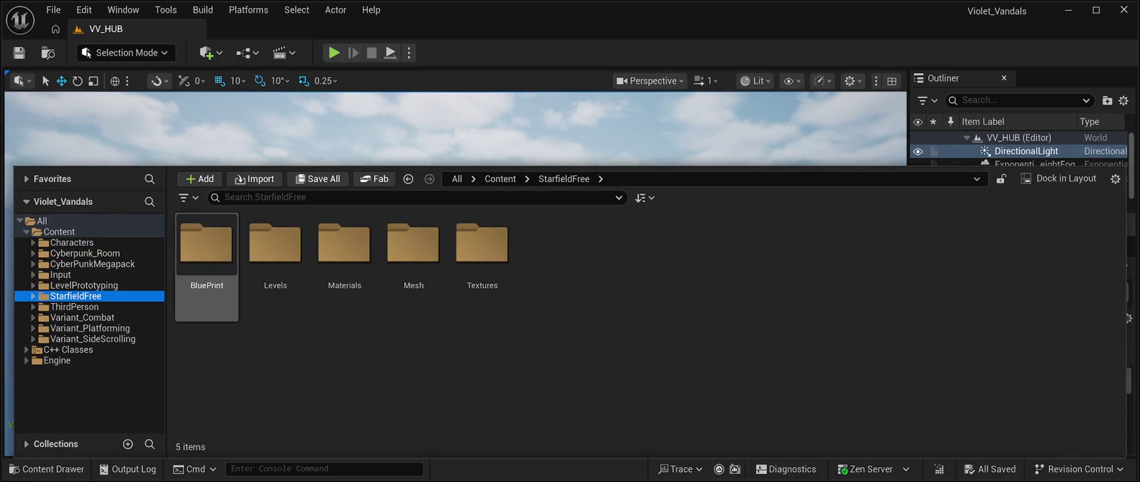
{"action": "double_click", "coordinate": [206, 244]}
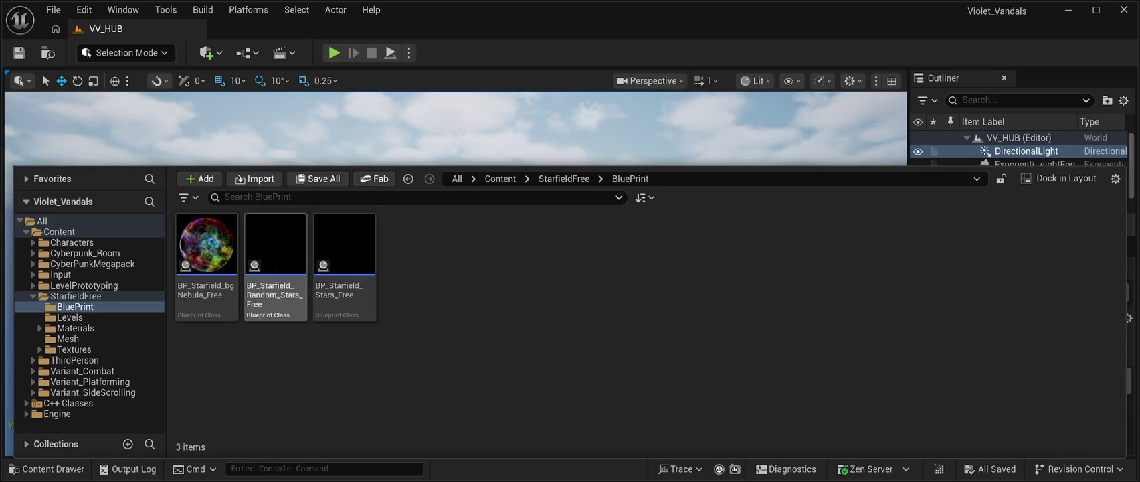
{"action": "mouse_move", "coordinate": [206, 244]}
{"action": "left_mouse_down"}
{"action": "mouse_move", "coordinate": [205, 254]}
{"action": "mouse_move", "coordinate": [332, 158]}
{"action": "mouse_move", "coordinate": [458, 295]}
{"action": "mouse_move", "coordinate": [471, 289]}
{"action": "left_mouse_up"}
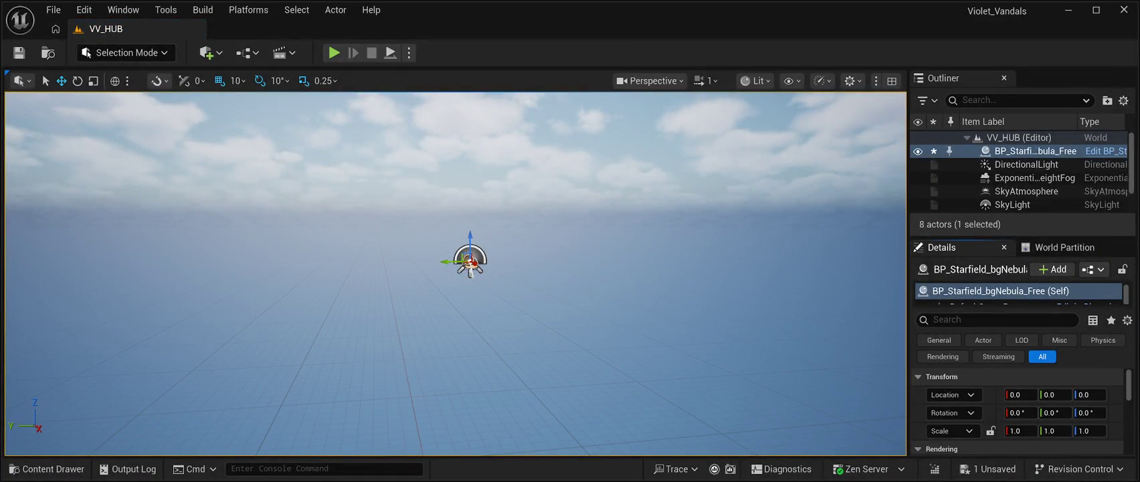
{"action": "key", "text": "ctrl+space"}
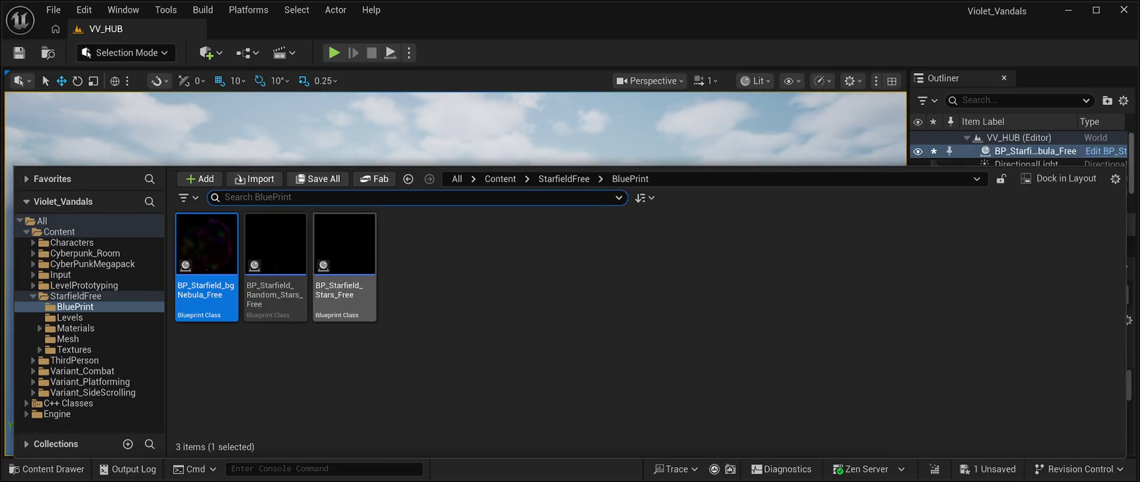
{"action": "mouse_move", "coordinate": [344, 254]}
{"action": "left_mouse_down"}
{"action": "mouse_move", "coordinate": [402, 155]}
{"action": "mouse_move", "coordinate": [522, 275]}
{"action": "mouse_move", "coordinate": [474, 272]}
{"action": "mouse_move", "coordinate": [474, 322]}
{"action": "mouse_move", "coordinate": [475, 267]}
{"action": "mouse_move", "coordinate": [429, 268]}
{"action": "mouse_move", "coordinate": [435, 262]}
{"action": "left_mouse_up"}
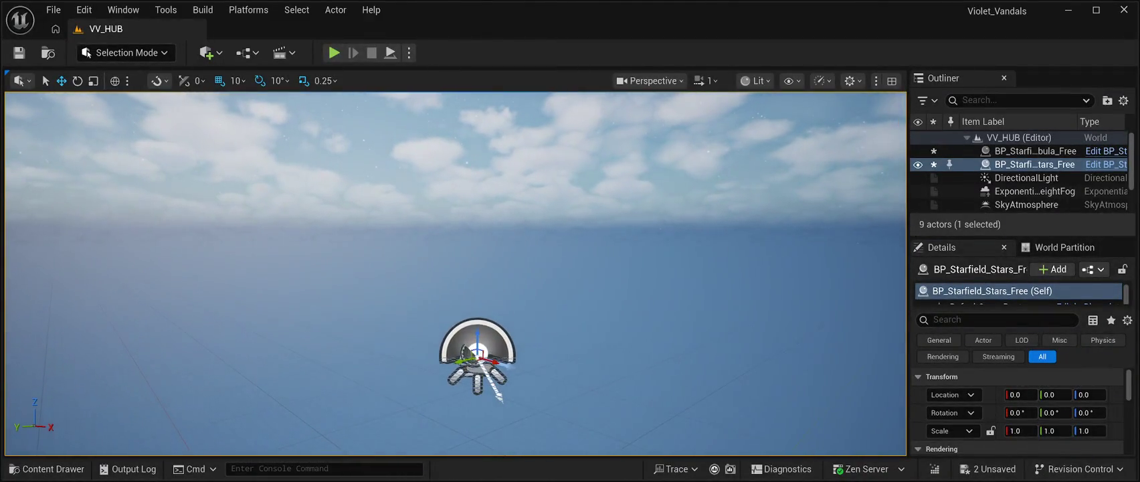
- Review the nebula actor's details and save the VV_HUB level
{"action": "left_click", "coordinate": [1031, 150]}
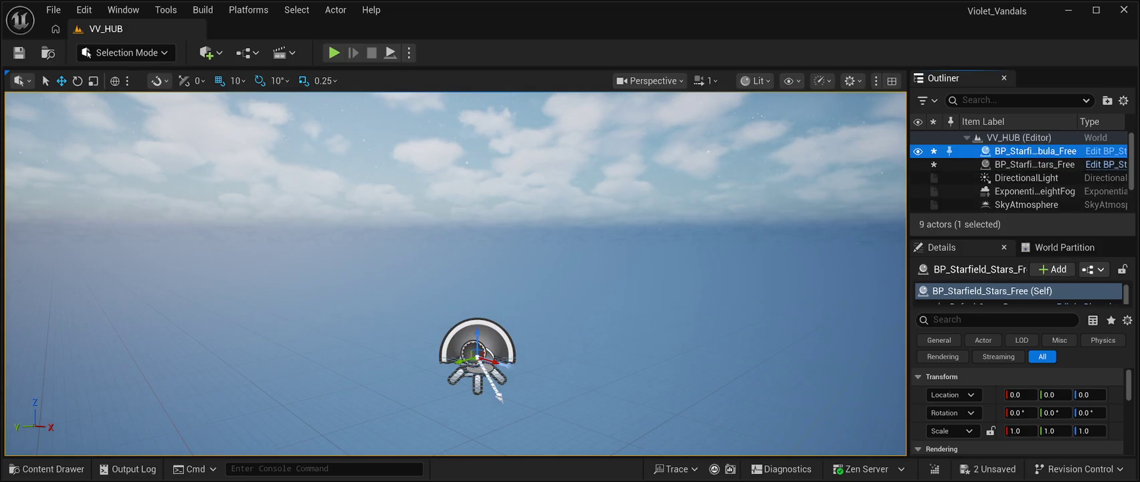
{"action": "scroll", "coordinate": [1018, 409], "scroll_direction": "down", "scroll_amount": 5}
{"action": "scroll", "coordinate": [1018, 408], "scroll_direction": "down", "scroll_amount": 8}
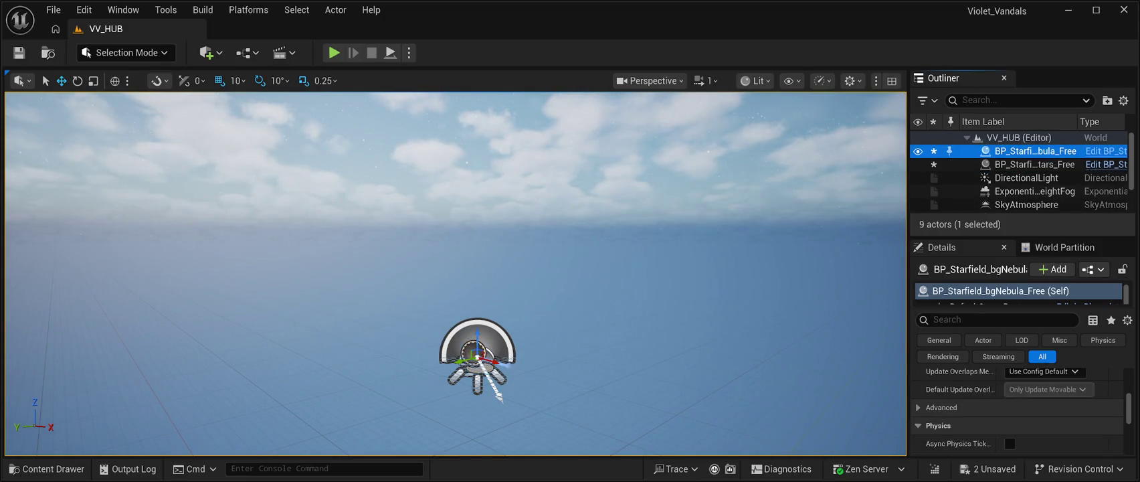
{"action": "scroll", "coordinate": [1018, 407], "scroll_direction": "up", "scroll_amount": 10}
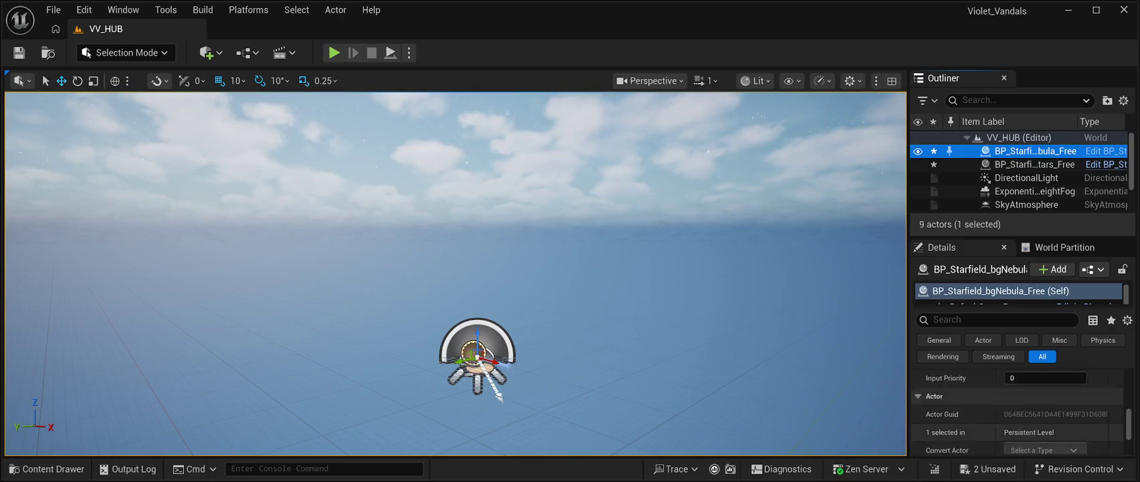
{"action": "scroll", "coordinate": [1018, 412], "scroll_direction": "down", "scroll_amount": 3}
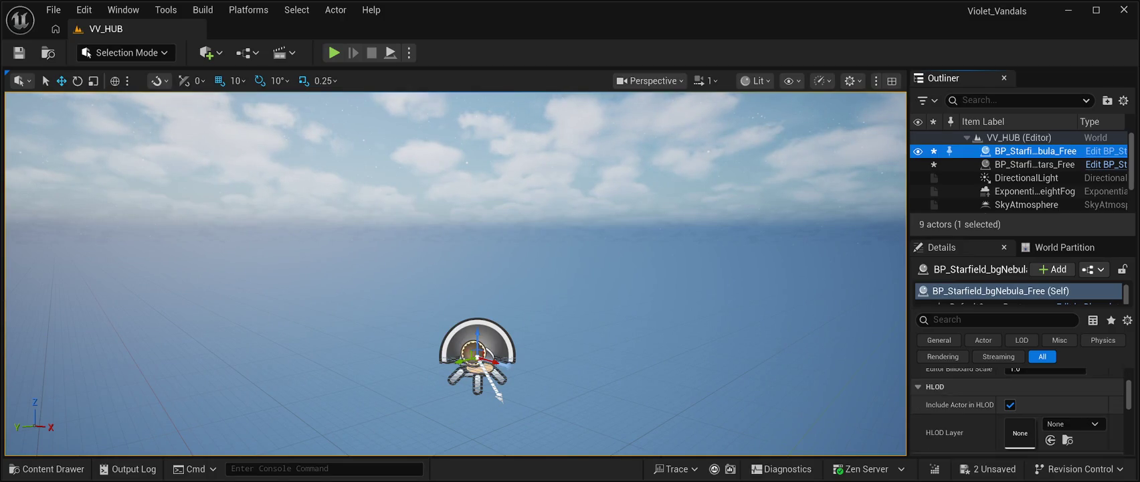
{"action": "scroll", "coordinate": [1017, 412], "scroll_direction": "up", "scroll_amount": 4}
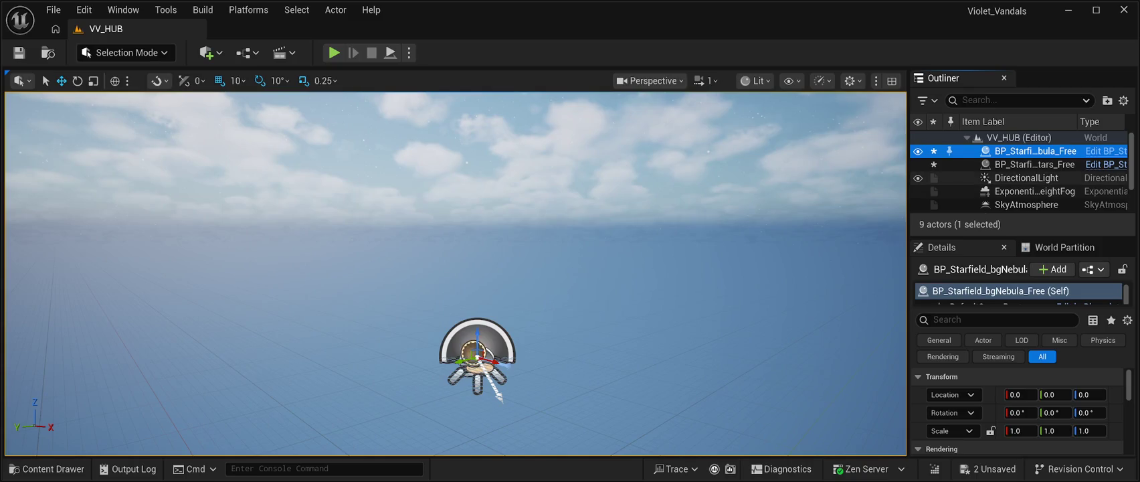
{"action": "left_click", "coordinate": [19, 53]}
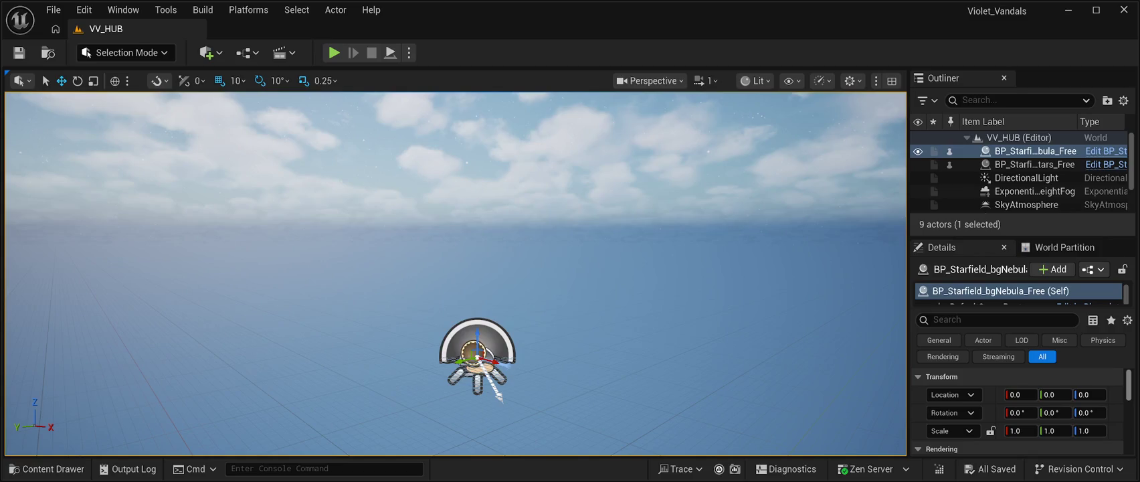
- Check both Starfield actors sit at 0, 0, 0, then enlarge the nebula's Details panel
{"action": "scroll", "coordinate": [1018, 407], "scroll_direction": "down", "scroll_amount": 5}
{"action": "scroll", "coordinate": [1018, 408], "scroll_direction": "down", "scroll_amount": 5}
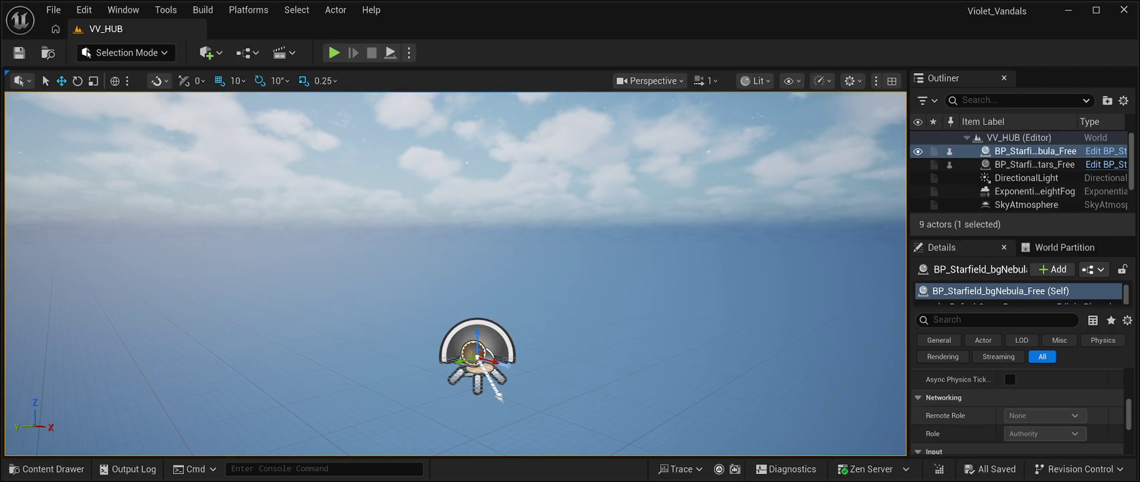
{"action": "scroll", "coordinate": [1018, 408], "scroll_direction": "up", "scroll_amount": 10}
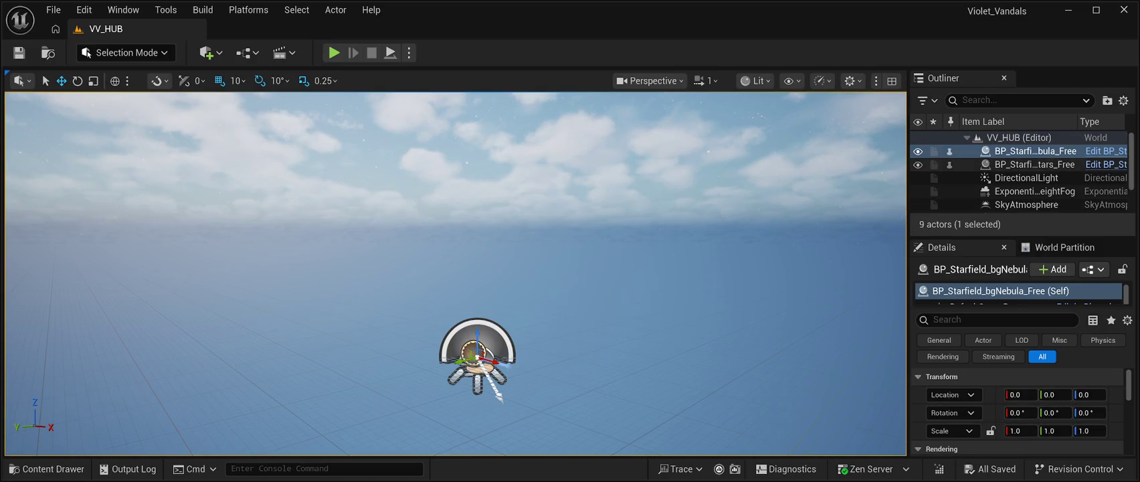
{"action": "left_click", "coordinate": [1032, 164]}
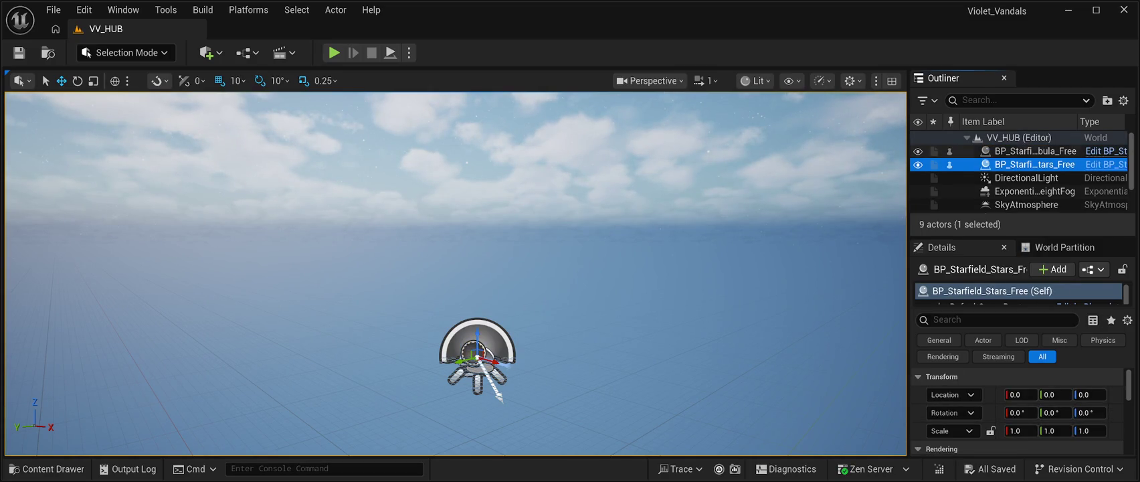
{"action": "left_click", "coordinate": [918, 151]}
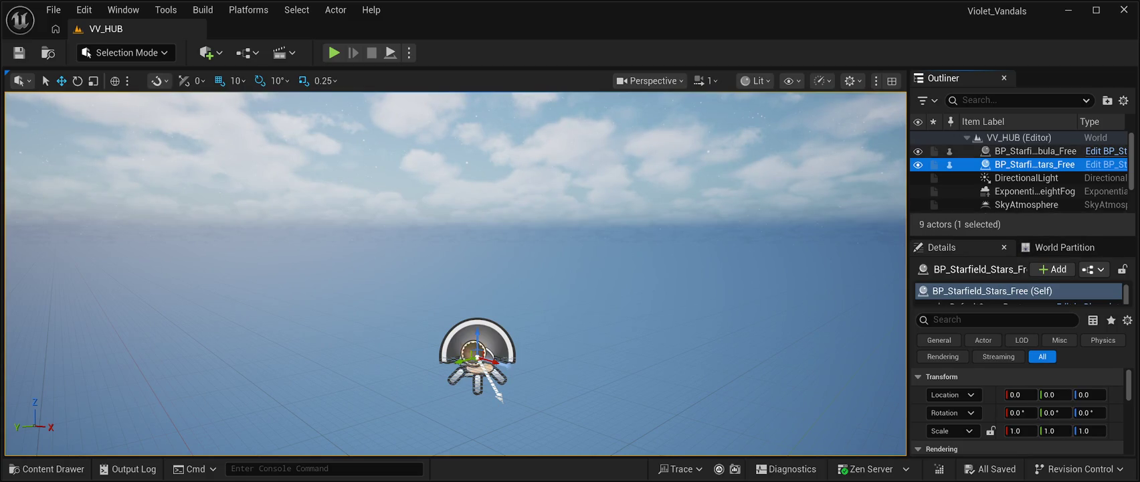
{"action": "left_click", "coordinate": [1035, 151]}
{"action": "left_click_drag", "start_coordinate": [1024, 235], "coordinate": [1024, 140]}
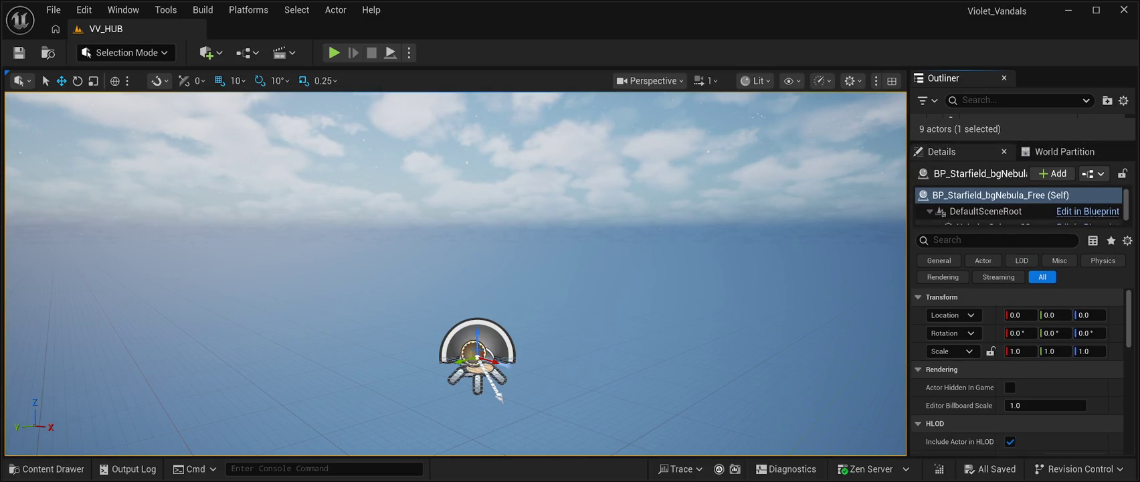
- Review Nebula_Sphere_02's static mesh and materials, then play VV_HUB to see the stars
{"action": "scroll", "coordinate": [1018, 208], "scroll_direction": "down", "scroll_amount": 1}
{"action": "left_click", "coordinate": [994, 217]}
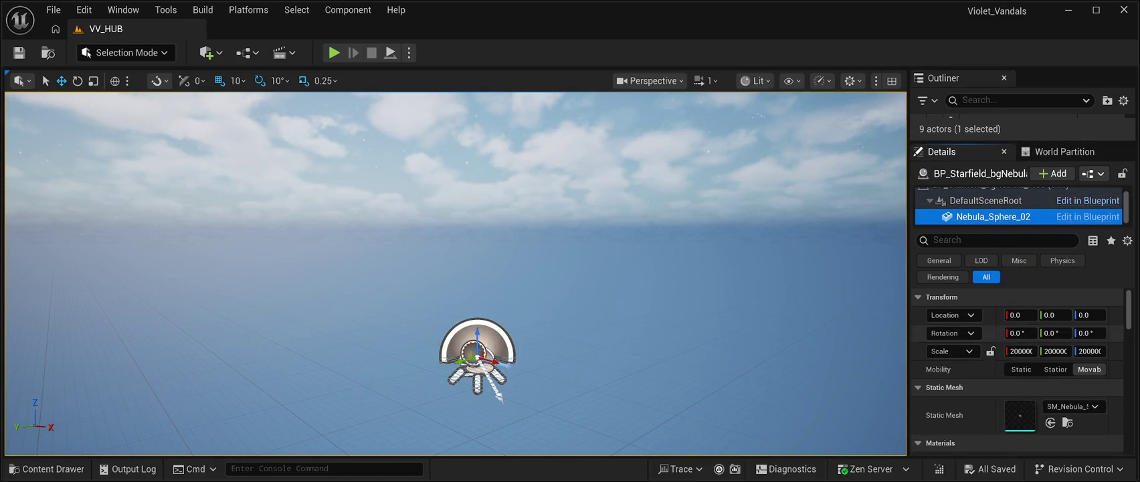
{"action": "scroll", "coordinate": [1018, 368], "scroll_direction": "down", "scroll_amount": 2}
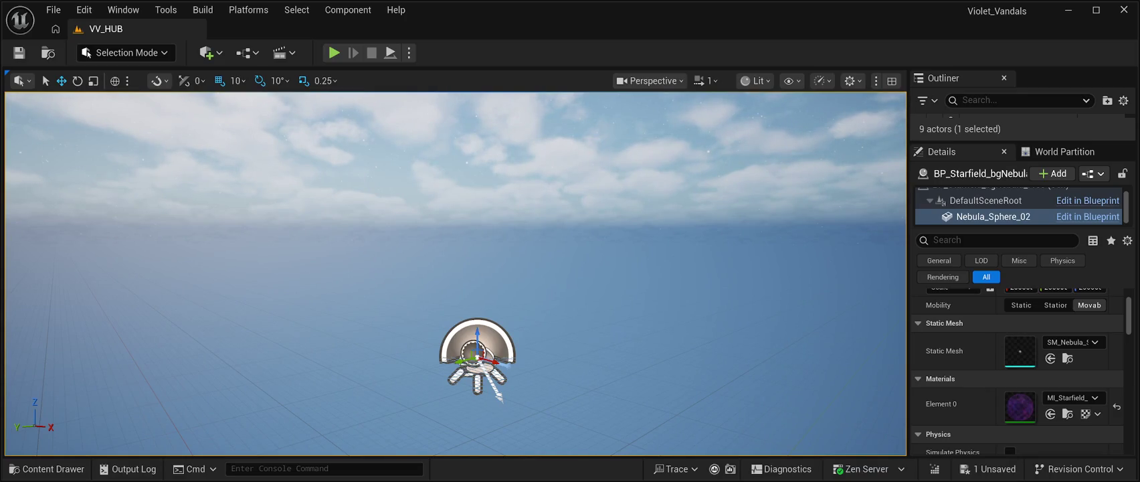
{"action": "left_click", "coordinate": [993, 216]}
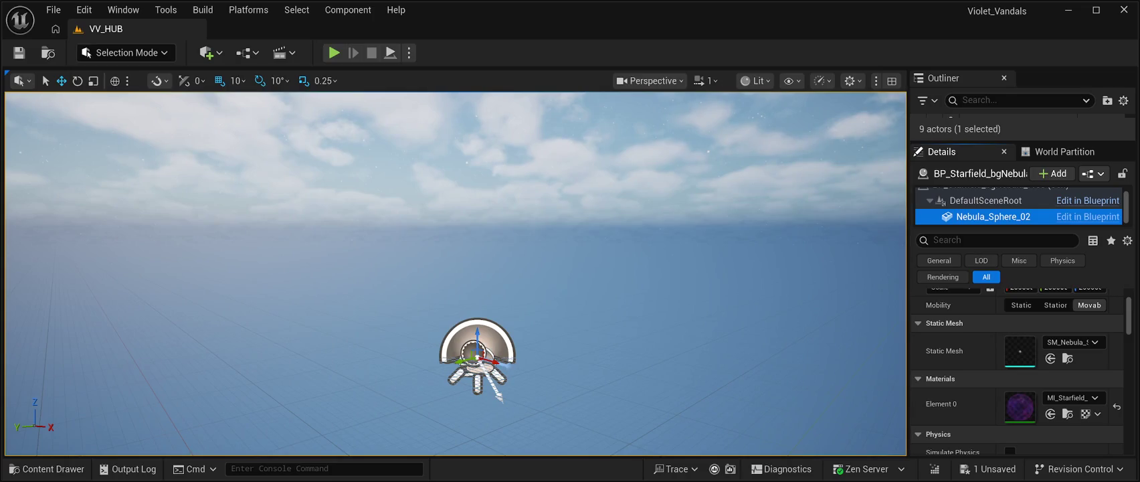
{"action": "key", "text": "alt+p"}
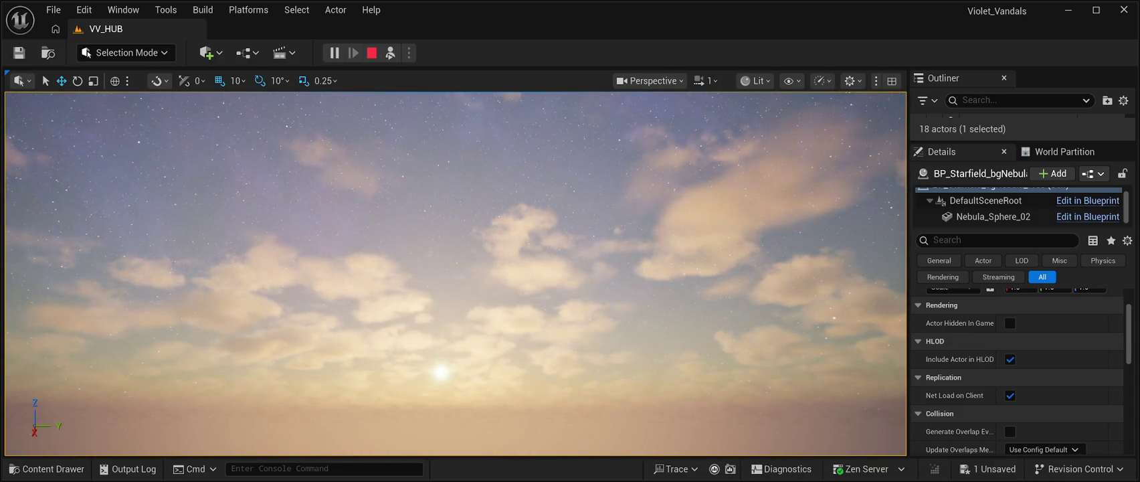
- Restart play from the re-centred view and show the game fullscreen with F11
{"action": "left_click", "coordinate": [373, 53]}
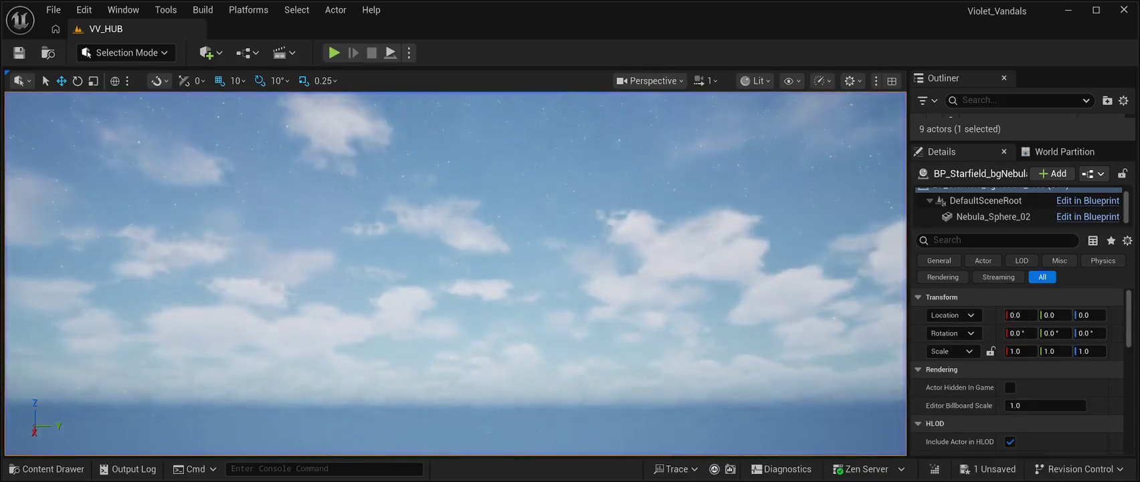
{"action": "key", "text": "f"}
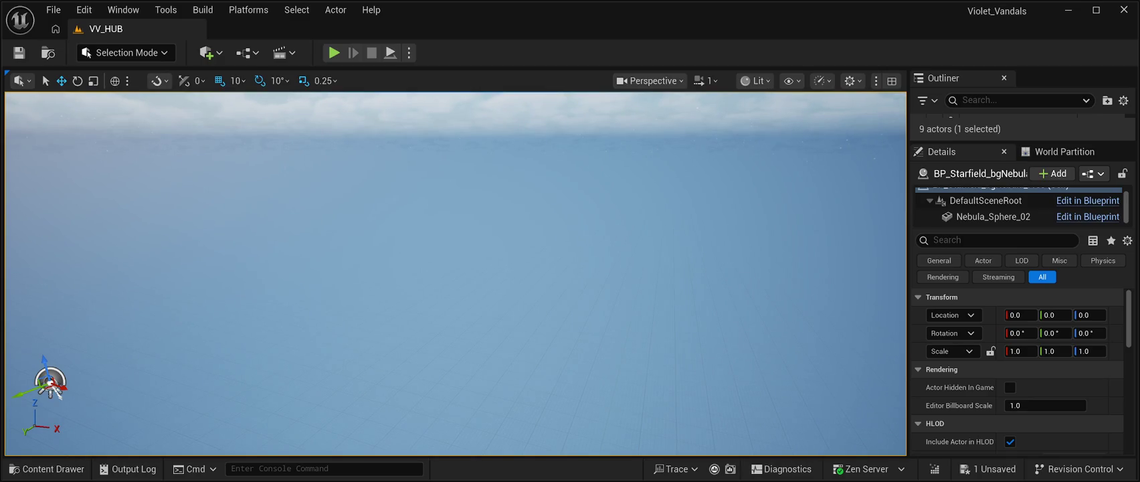
{"action": "key", "text": "alt+p"}
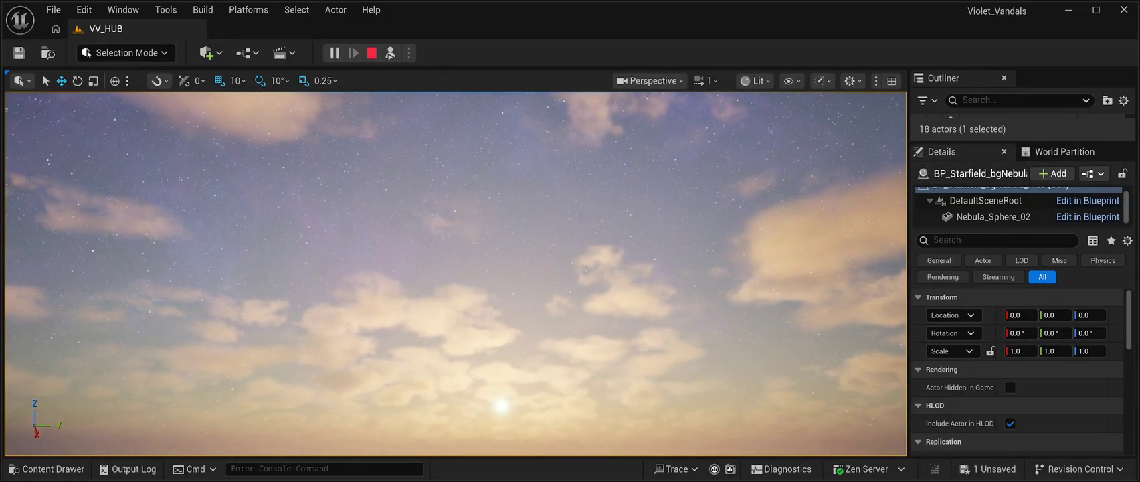
{"action": "key", "text": "F11"}
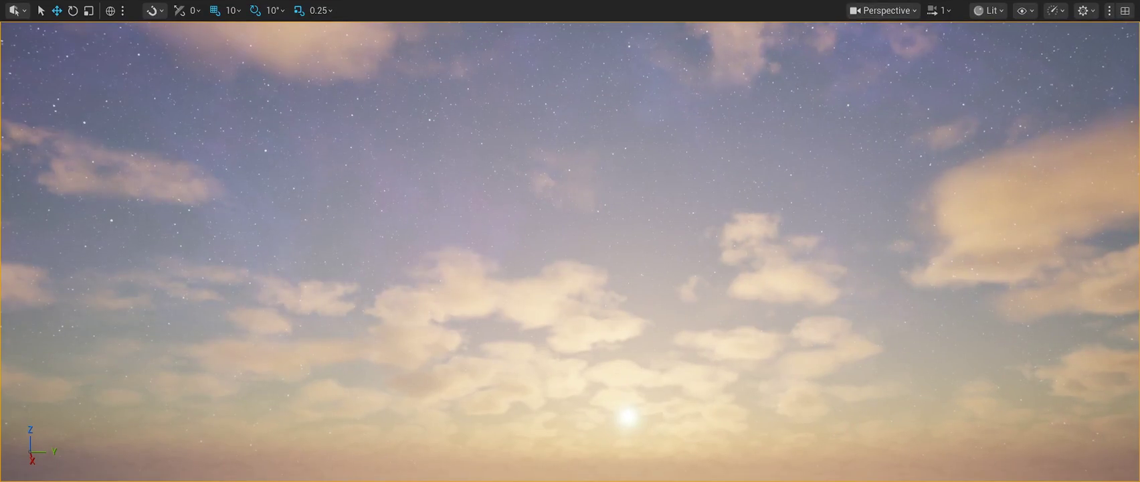